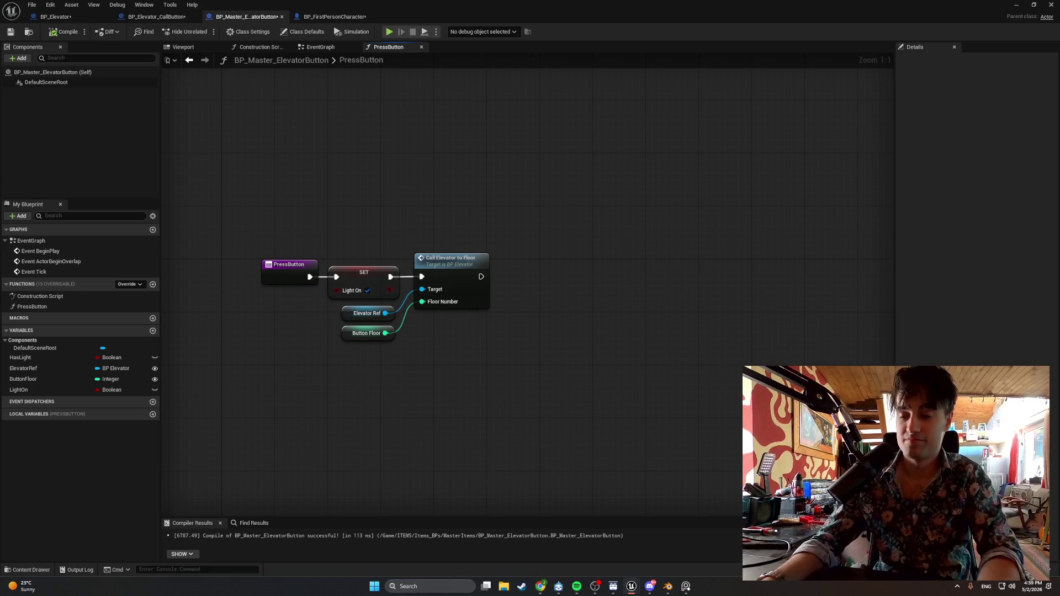
Check the texture tutorial video in the browser, then screenshot the Call Elevator node.
mouse_move(601, 583)
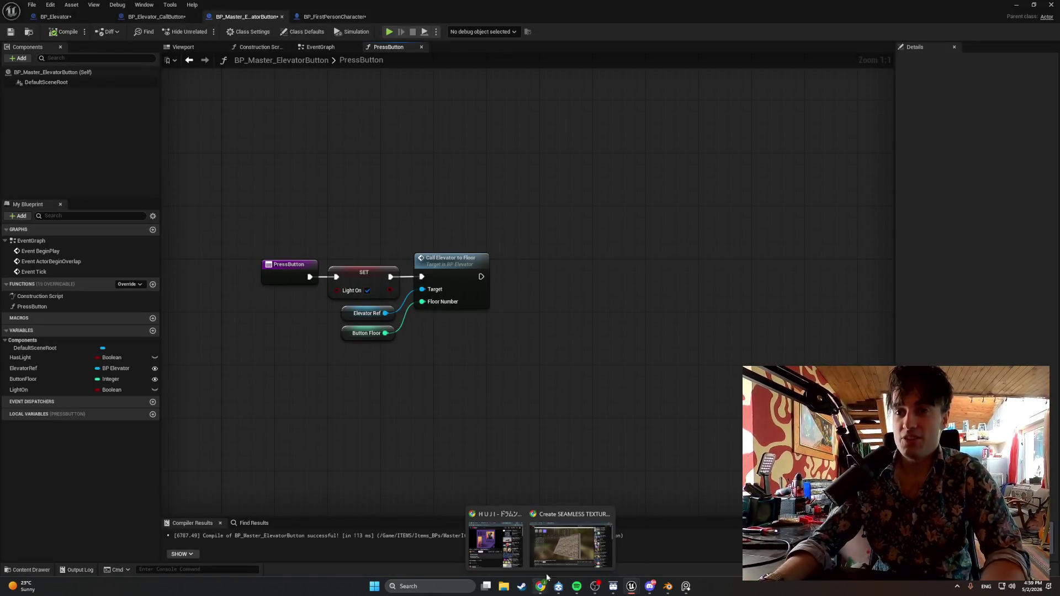
click(562, 562)
mouse_move(322, 130)
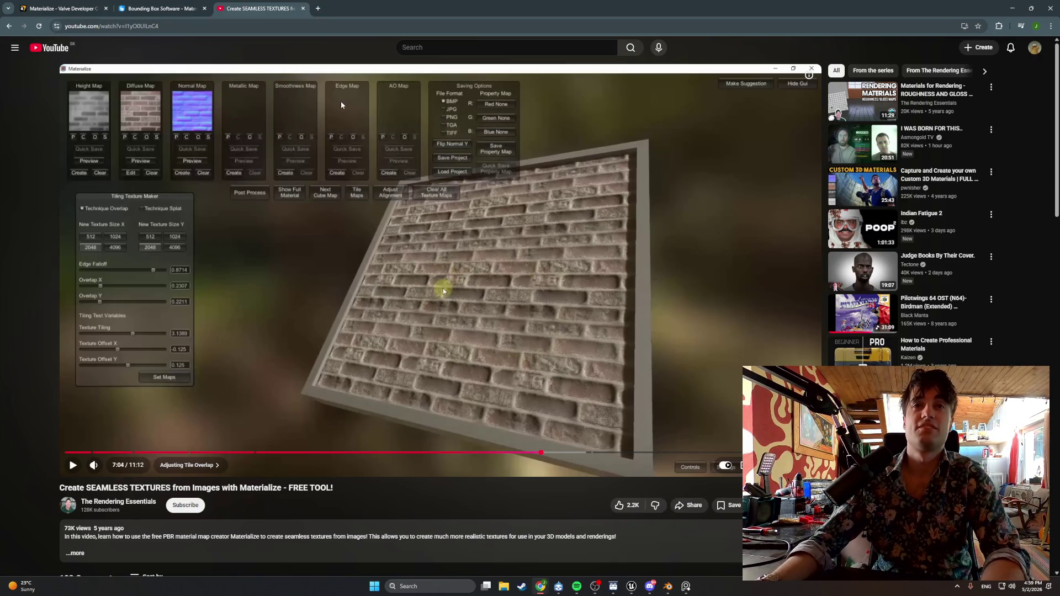
click(1012, 9)
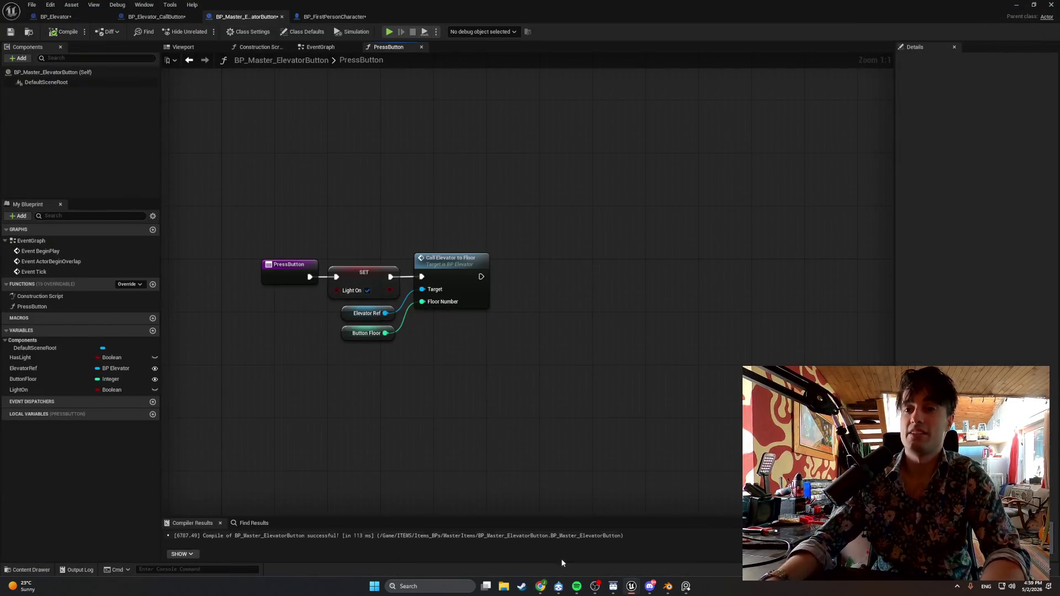
mouse_move(540, 585)
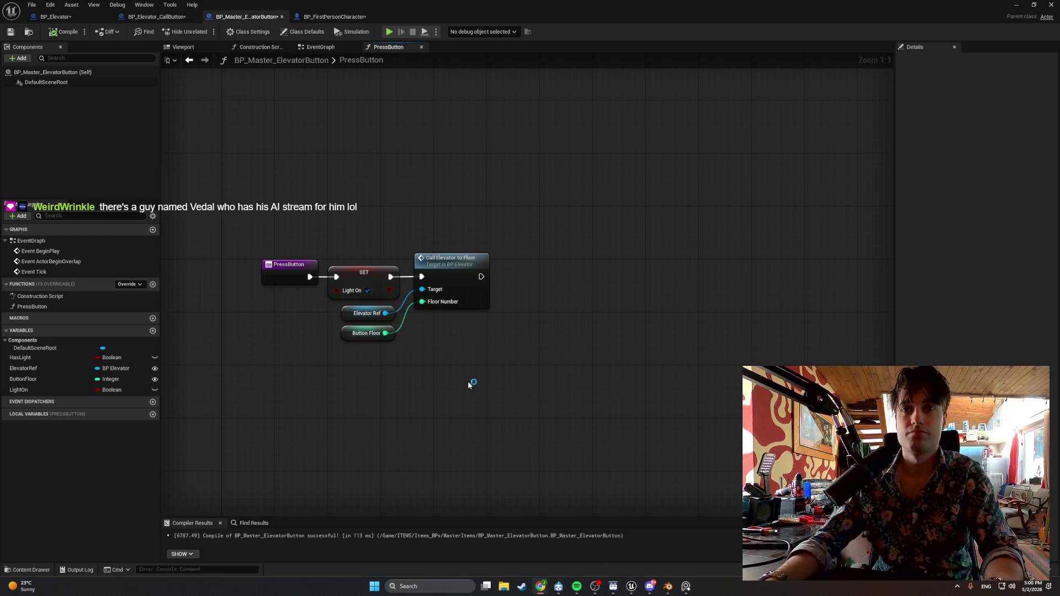
key(super+shift+s)
mouse_move(530, 369)
mouse_down()
mouse_move(371, 240)
mouse_move(248, 194)
mouse_up()
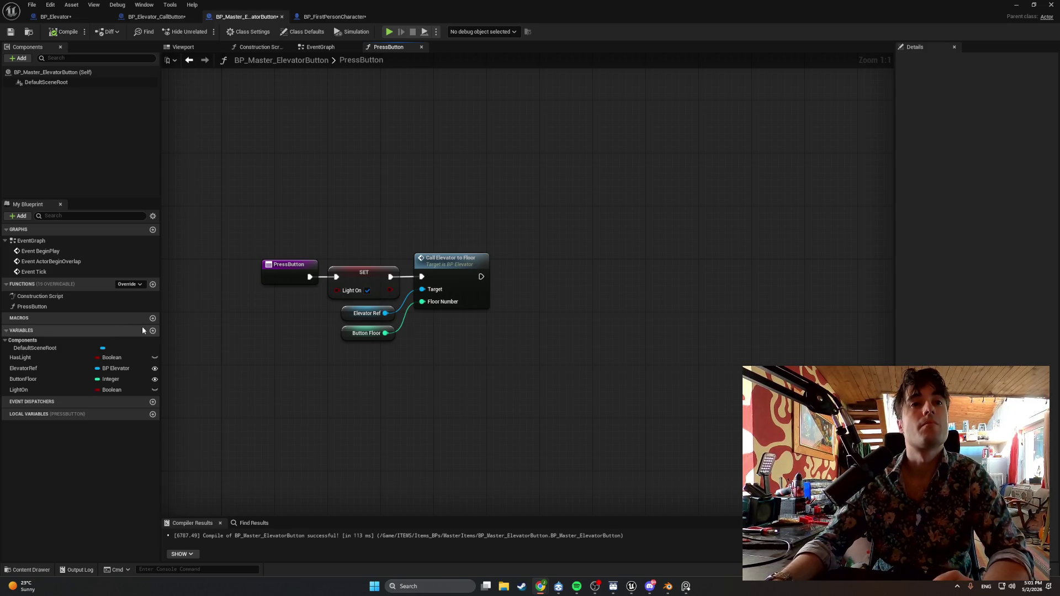
Add a new blueprint function named SetLight.
click(153, 285)
text(SetLigh)
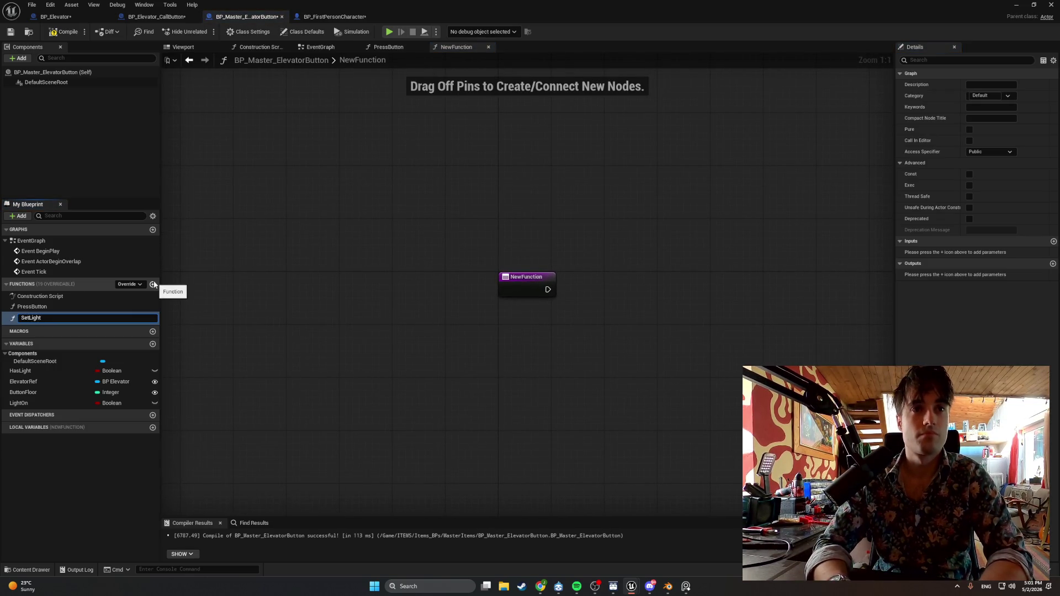
text(t)
key(Return)
drag(239, 345, 181, 348)
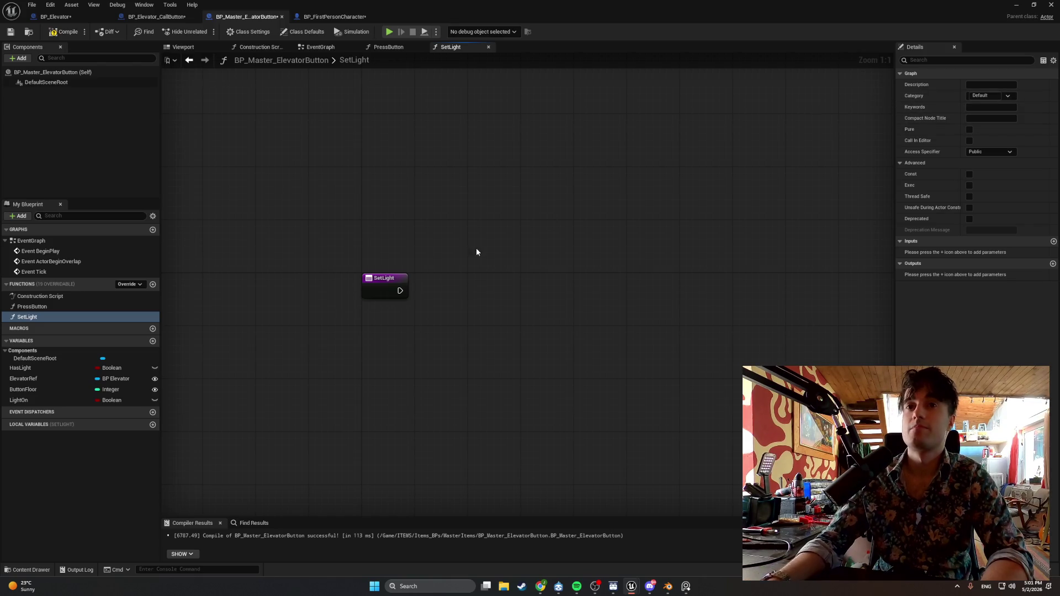
Give SetLight a Boolean input named Enabled and compile the blueprint.
click(61, 317)
click(1053, 242)
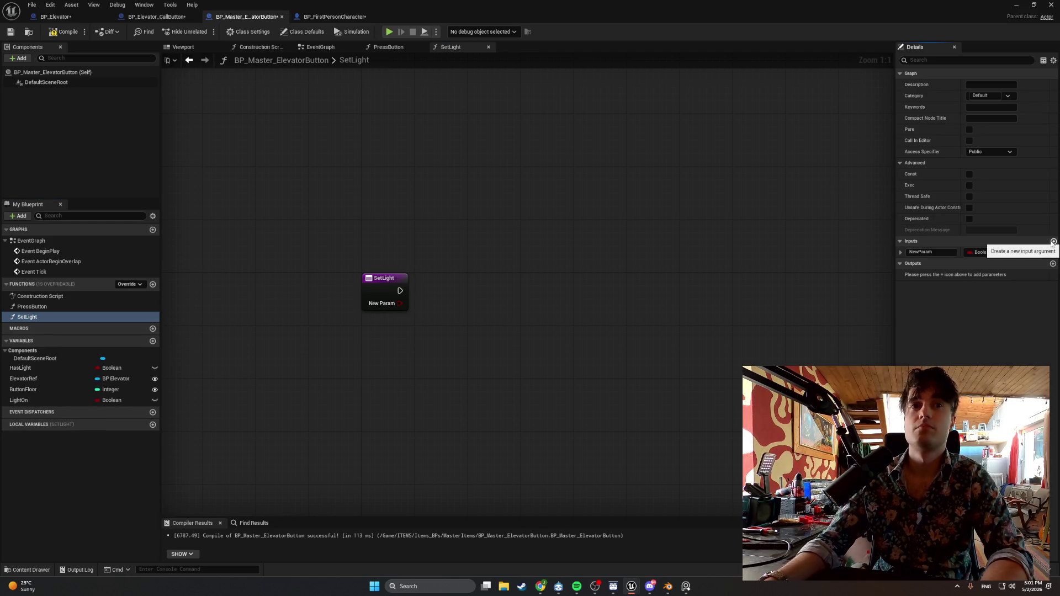
double_click(933, 253)
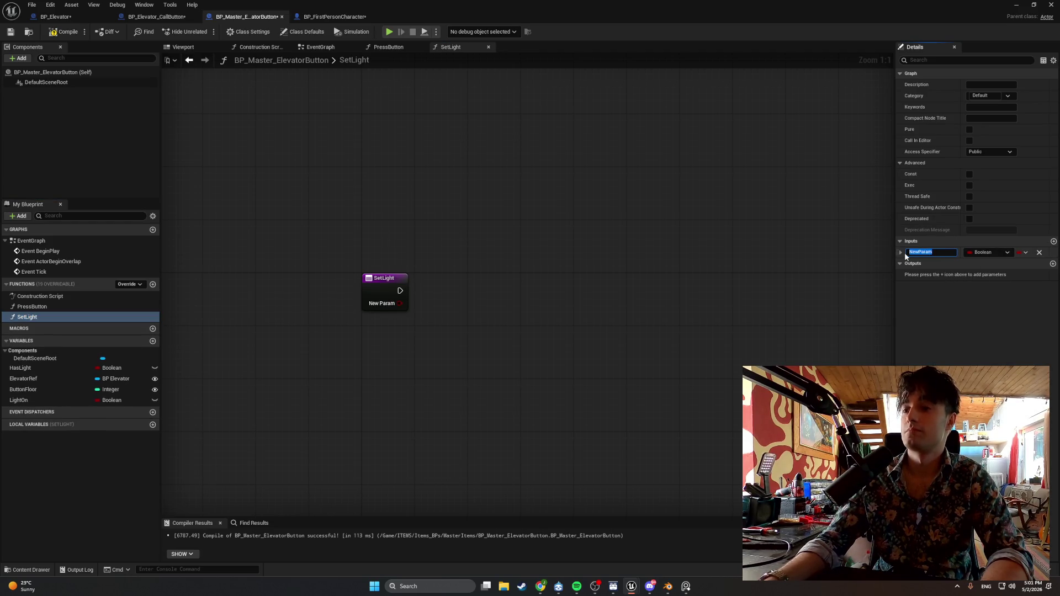
text(Enabled)
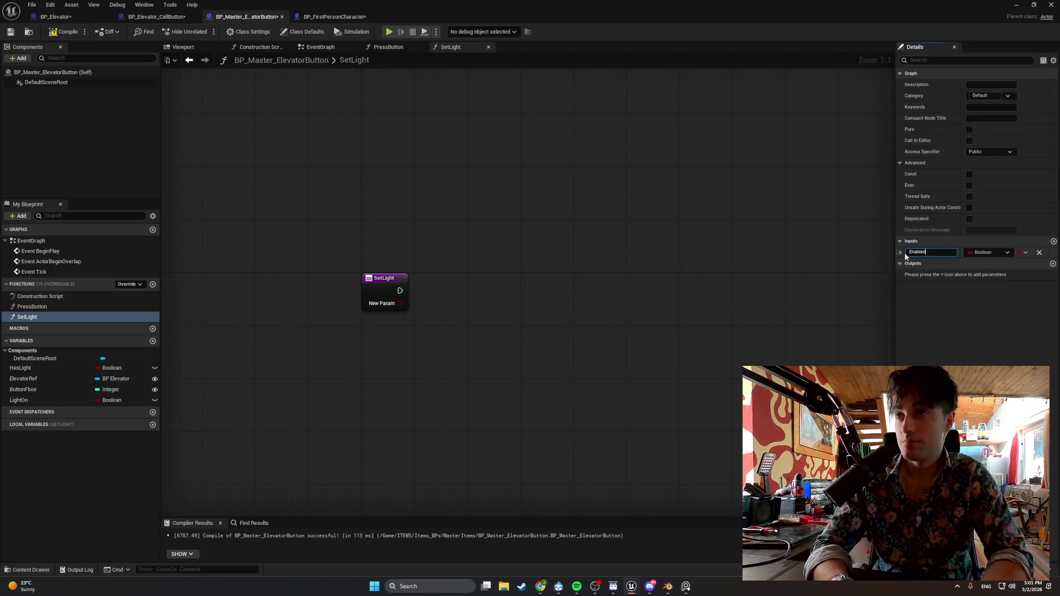
key(Return)
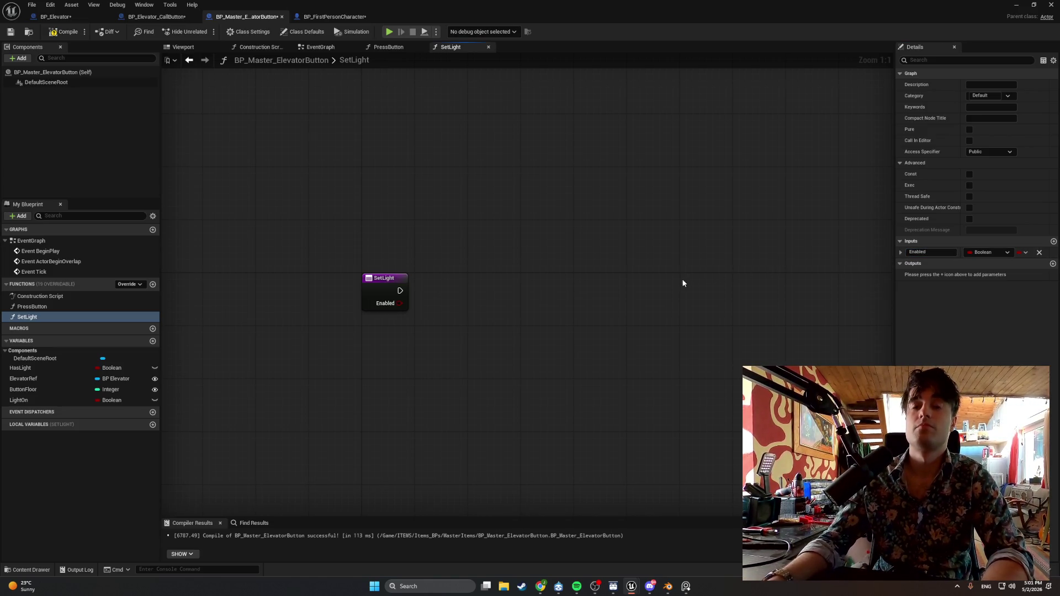
click(65, 32)
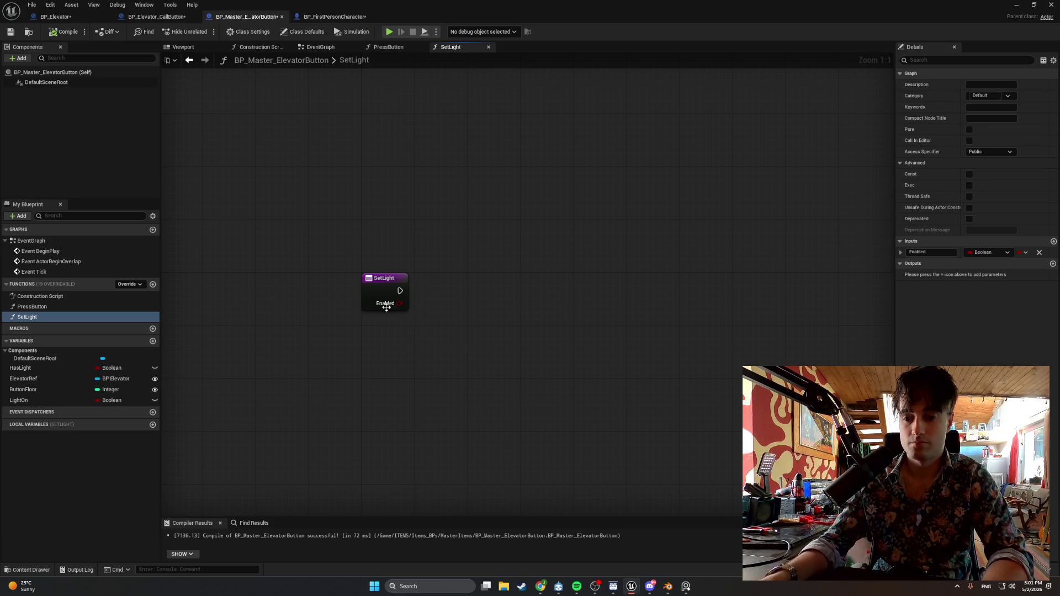
Add a Branch after SetLight with a Has Light getter on its Condition.
mouse_move(398, 292)
mouse_down()
mouse_move(460, 292)
mouse_move(484, 322)
mouse_move(453, 289)
mouse_up()
click(479, 269)
click(475, 303)
click(47, 363)
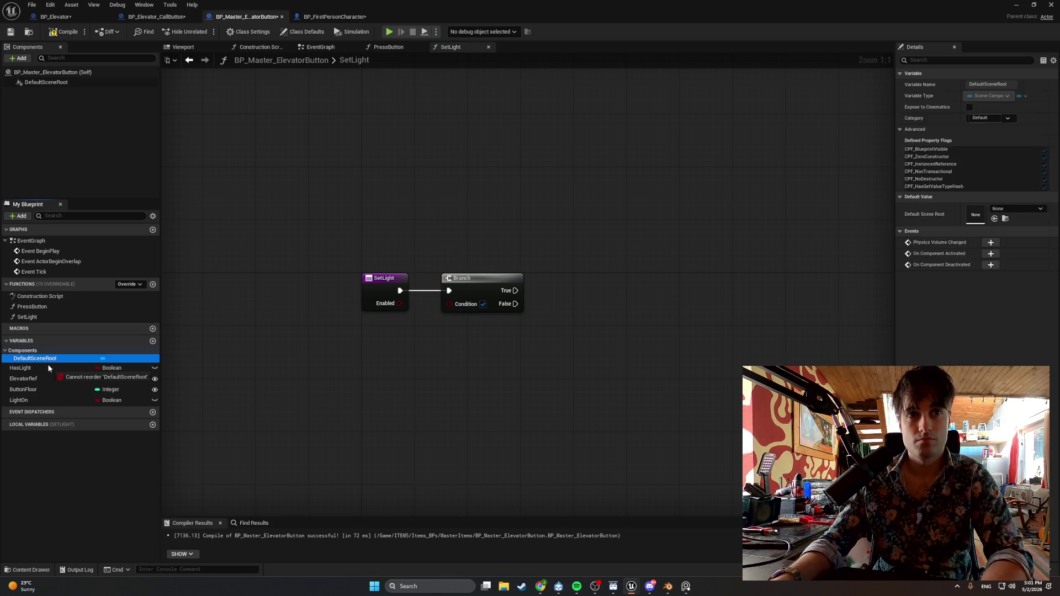
mouse_move(43, 365)
mouse_down()
mouse_move(352, 336)
mouse_move(449, 303)
mouse_up()
click(378, 340)
drag(365, 323, 389, 334)
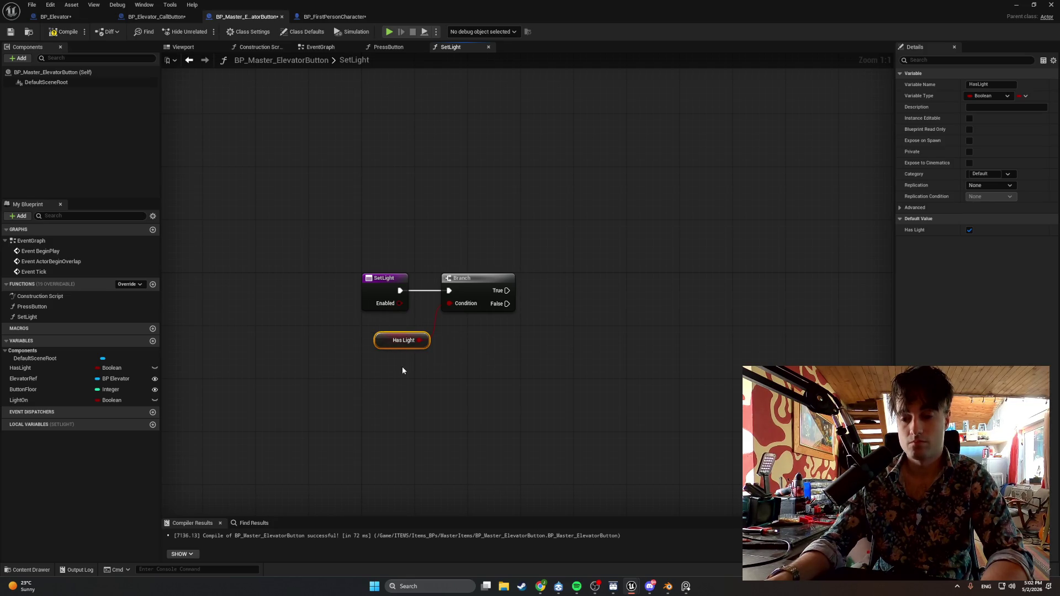
Add a Return Node on the Branch's False output.
drag(452, 368, 347, 367)
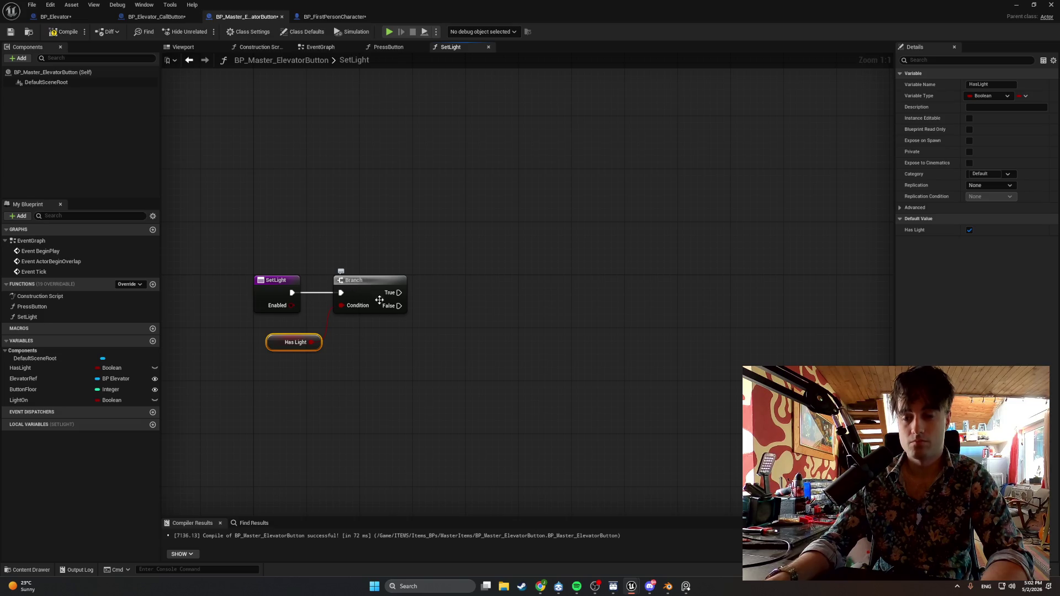
mouse_move(399, 305)
mouse_down()
mouse_move(485, 352)
mouse_move(460, 319)
mouse_up()
text(retur)
key(Return)
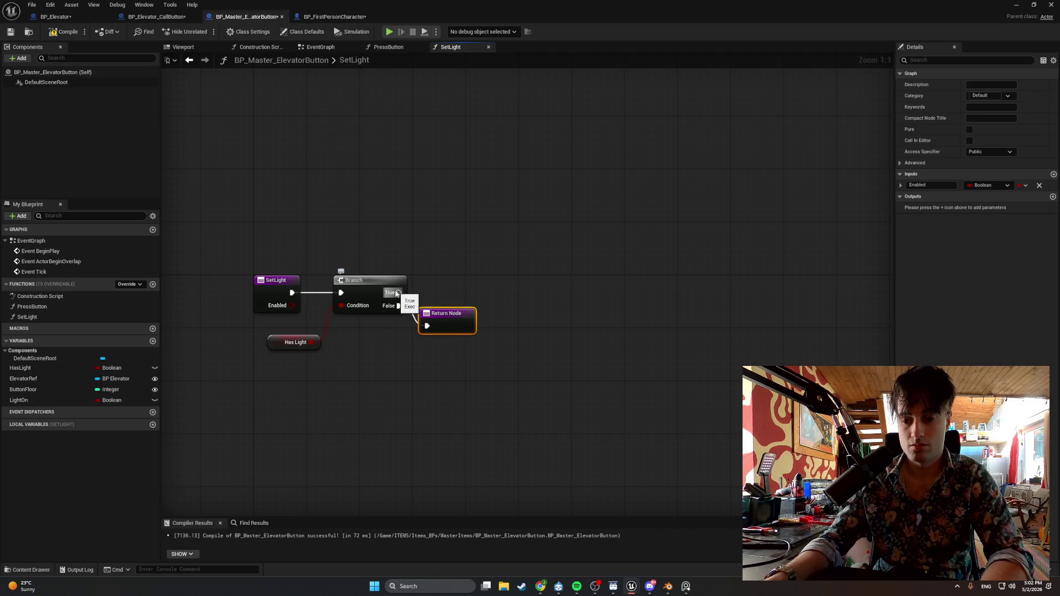
Add a SET Light On node, checked, on the Branch's True output.
drag(399, 293, 504, 295)
text(set light)
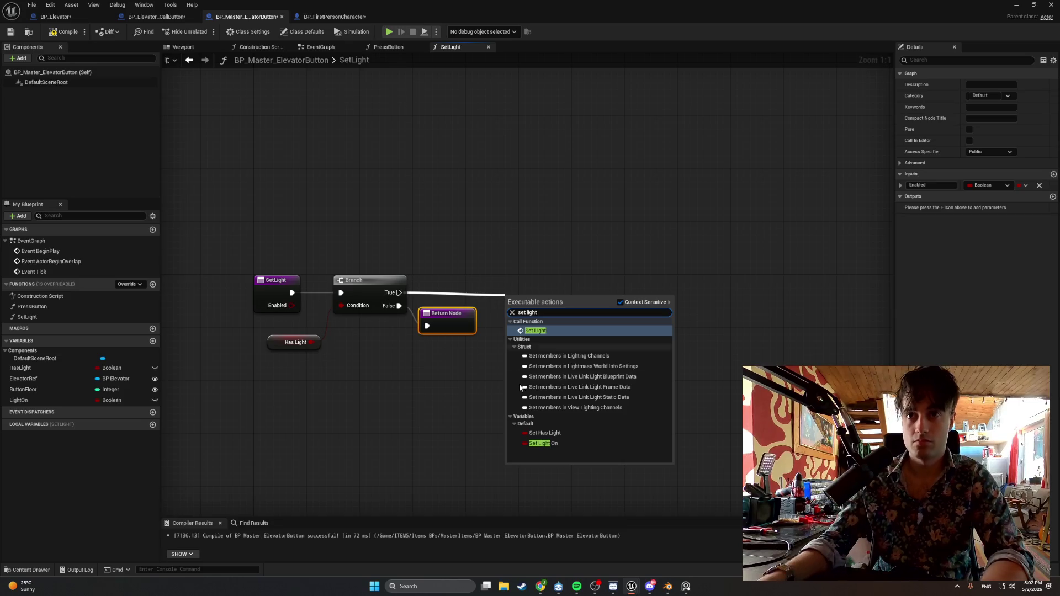
click(542, 444)
drag(521, 297, 514, 284)
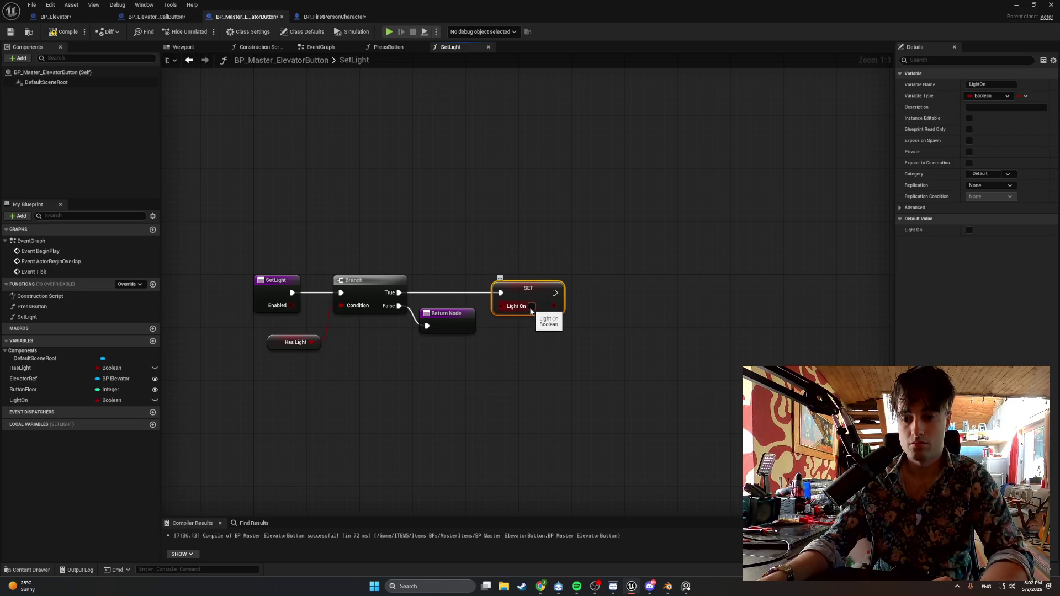
click(531, 307)
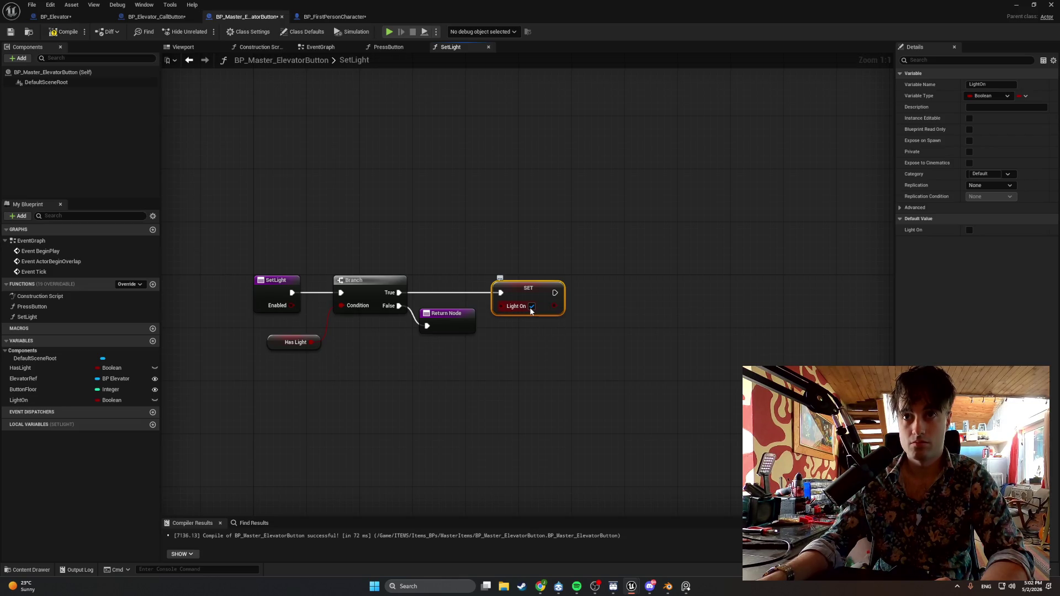
Tidy the five SetLight nodes into a compact, aligned layout.
drag(572, 335, 214, 213)
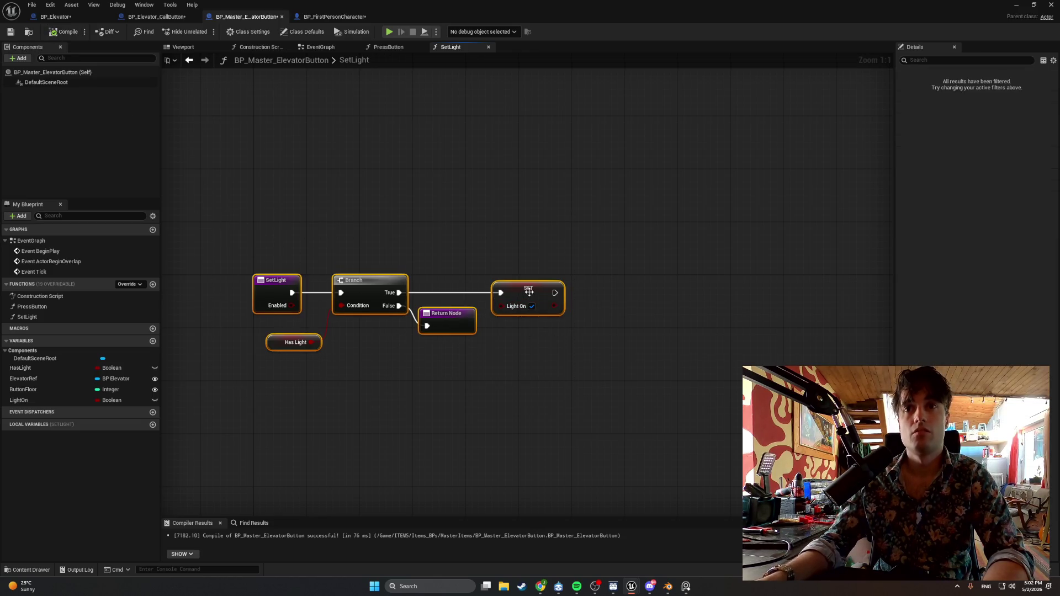
mouse_move(530, 292)
mouse_down()
mouse_move(469, 277)
mouse_move(523, 306)
mouse_up()
click(480, 331)
drag(444, 338, 450, 358)
drag(511, 307, 438, 307)
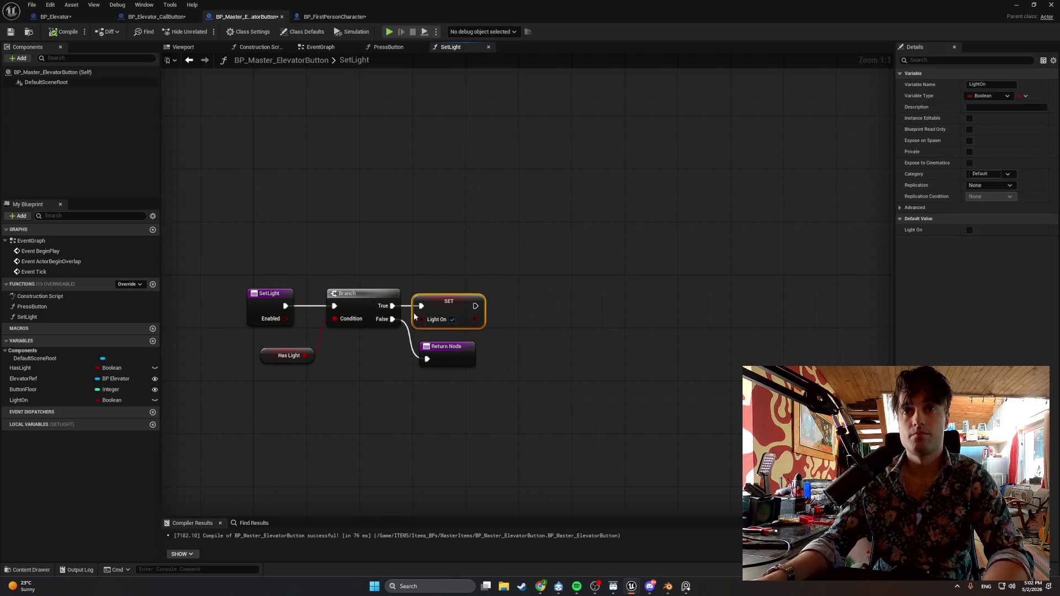
drag(264, 356, 258, 344)
drag(269, 294, 289, 293)
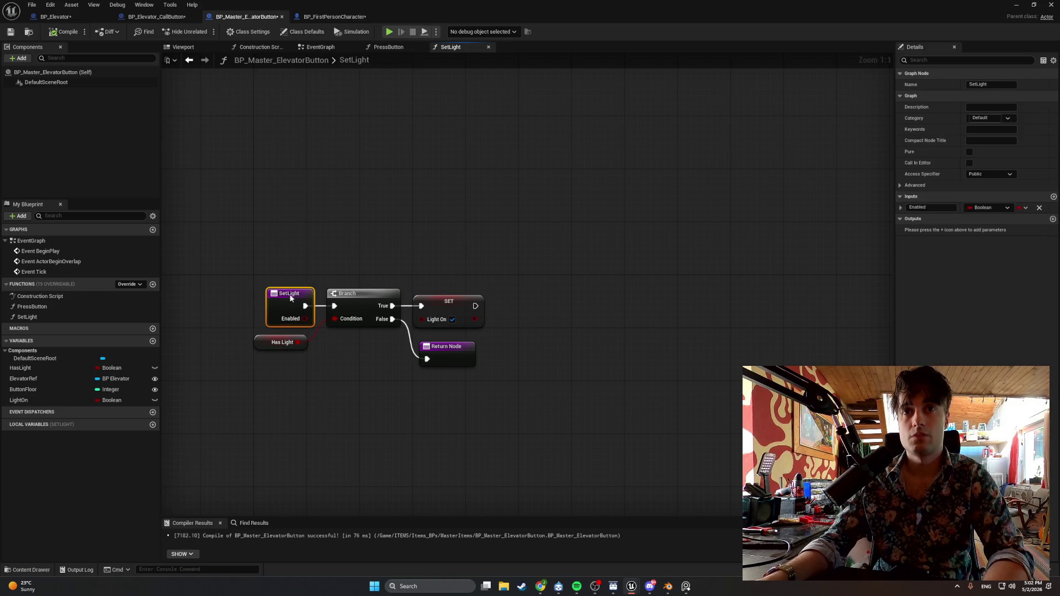
drag(265, 345, 278, 346)
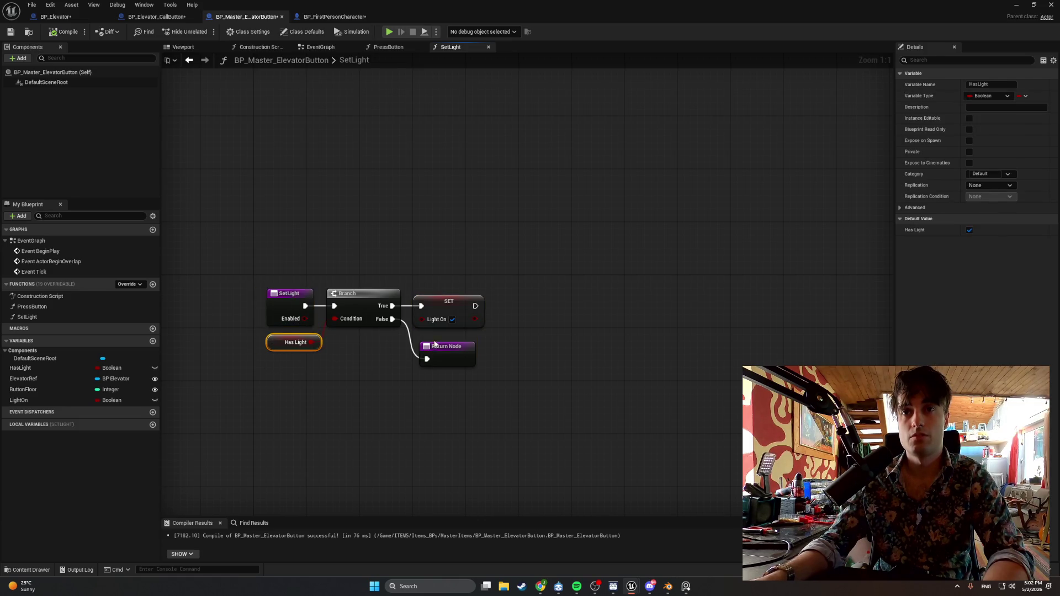
drag(435, 344, 426, 342)
click(437, 304)
click(534, 278)
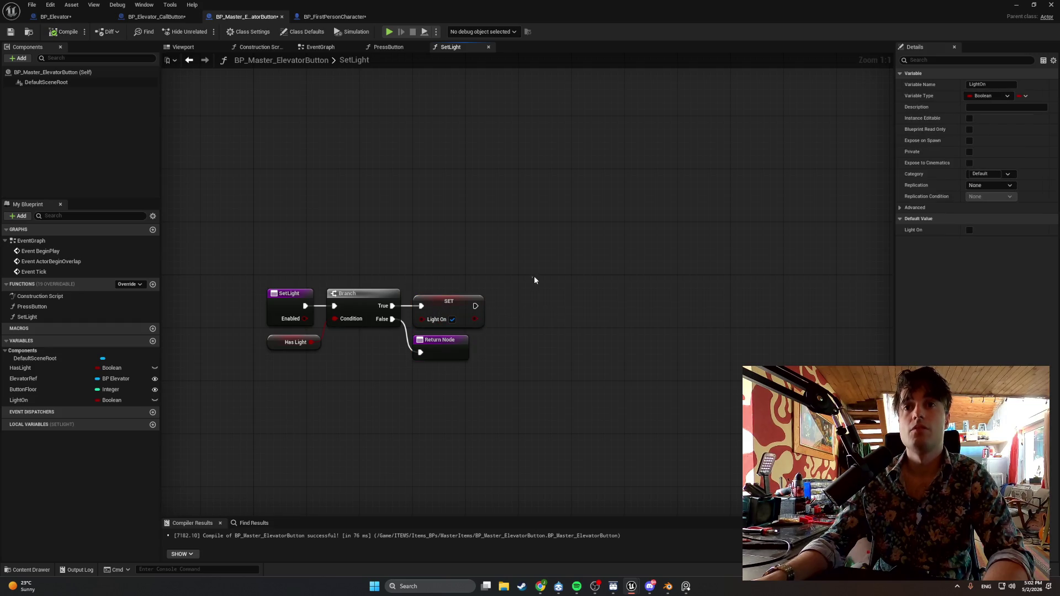
drag(525, 426, 259, 232)
Compile and save the blueprint, then bring up Diversion.
click(50, 34)
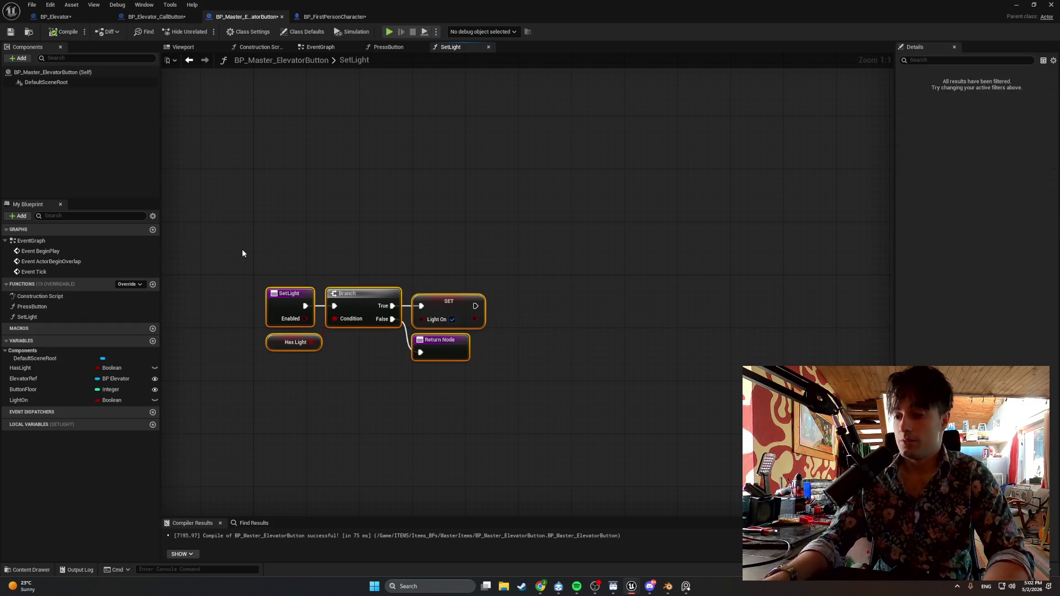
click(10, 34)
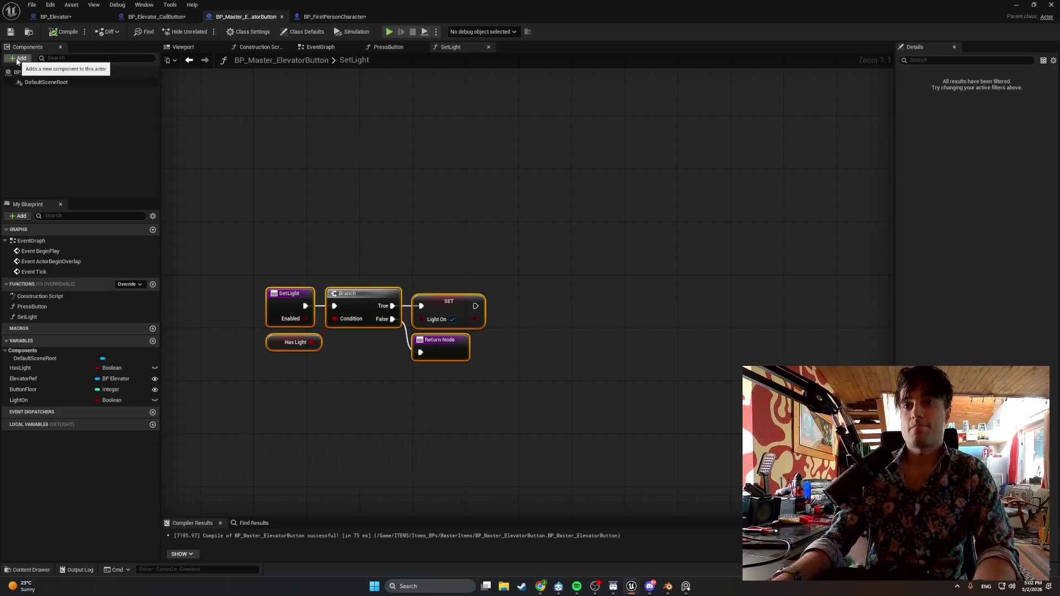
click(558, 586)
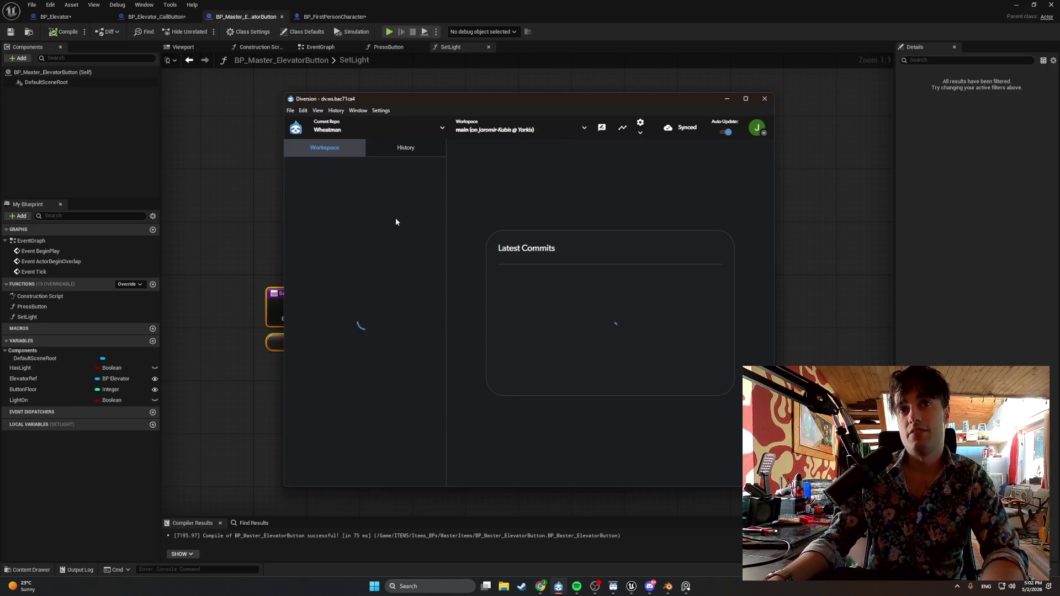
Review Diversion's commit history and account menu, then return to the Unreal editor.
click(404, 148)
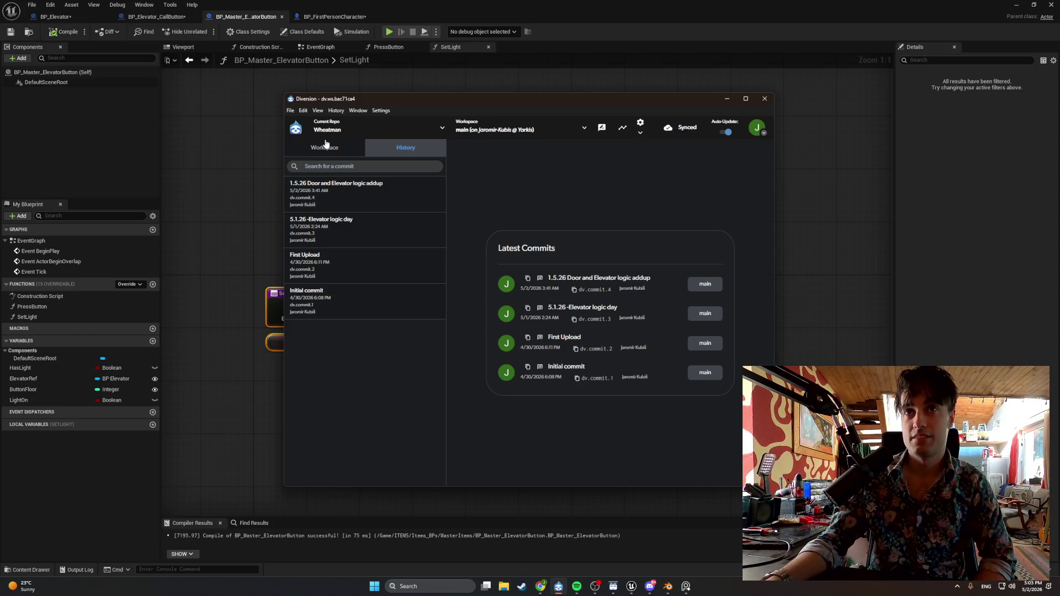
click(321, 112)
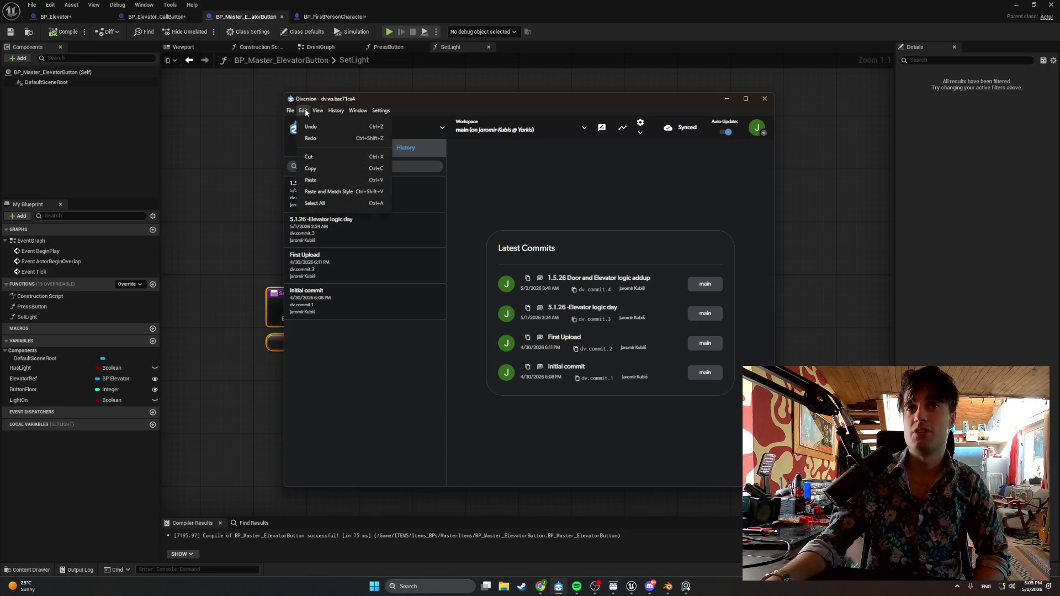
mouse_move(387, 110)
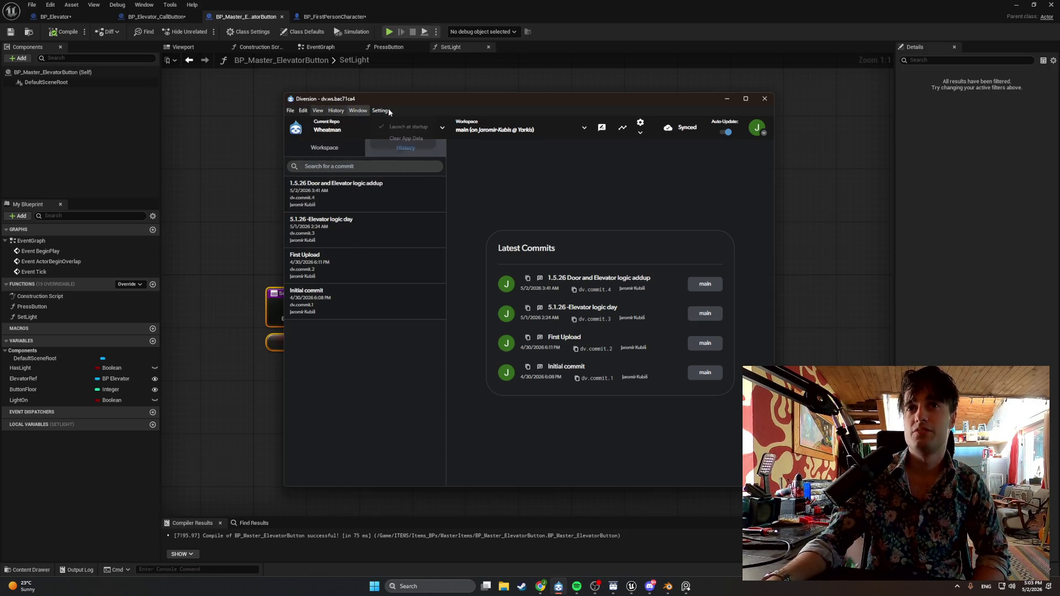
click(764, 134)
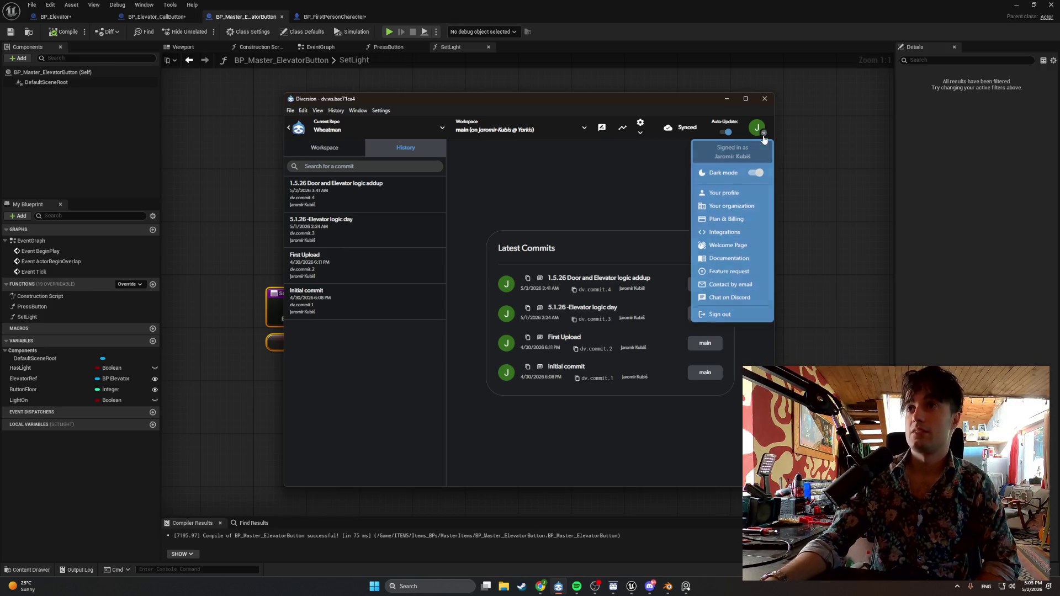
click(719, 158)
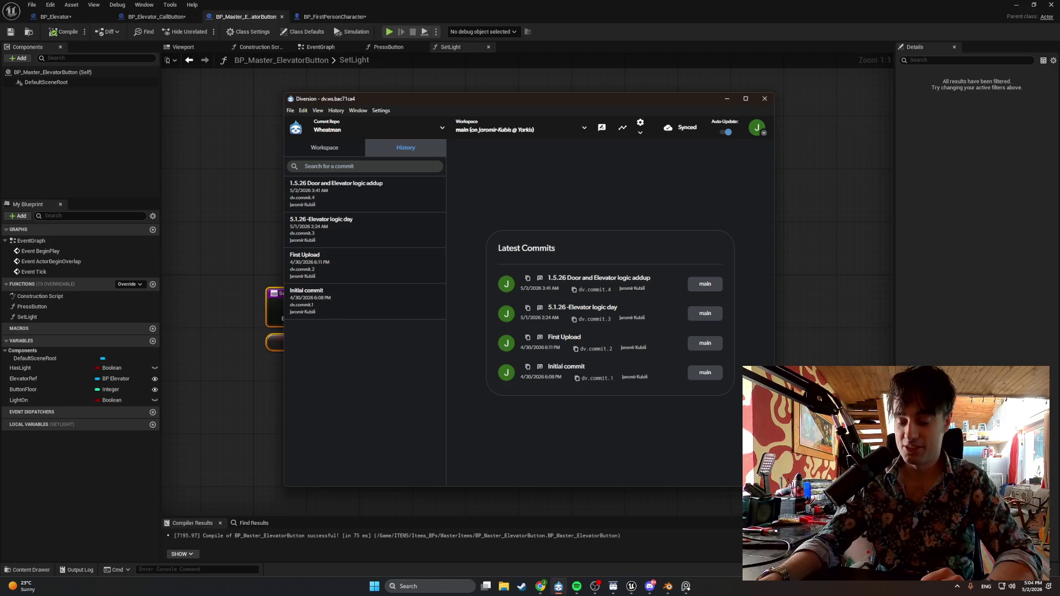
key(alt+Tab)
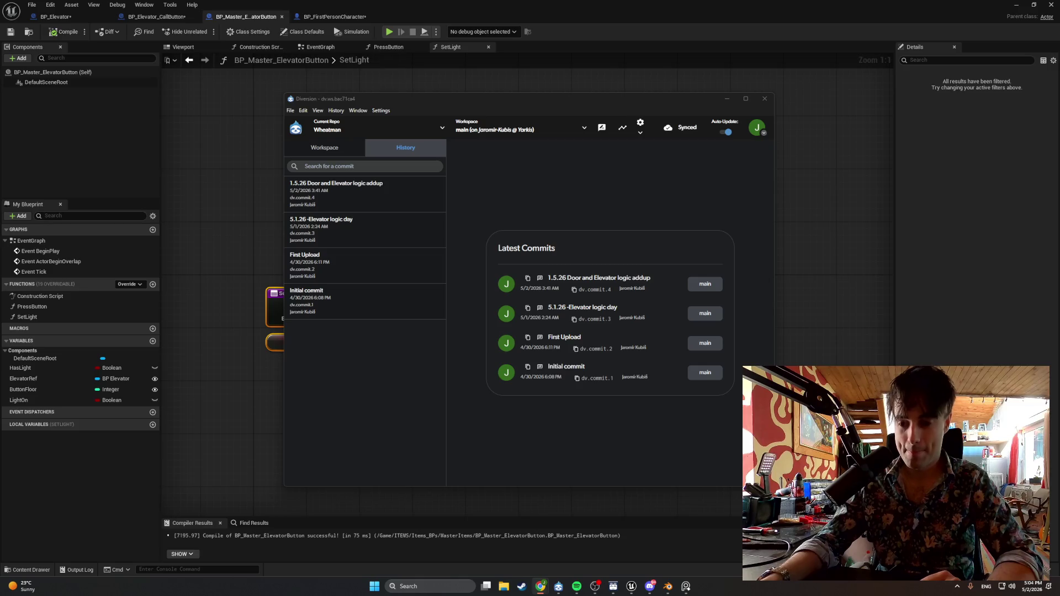
key(alt+Tab)
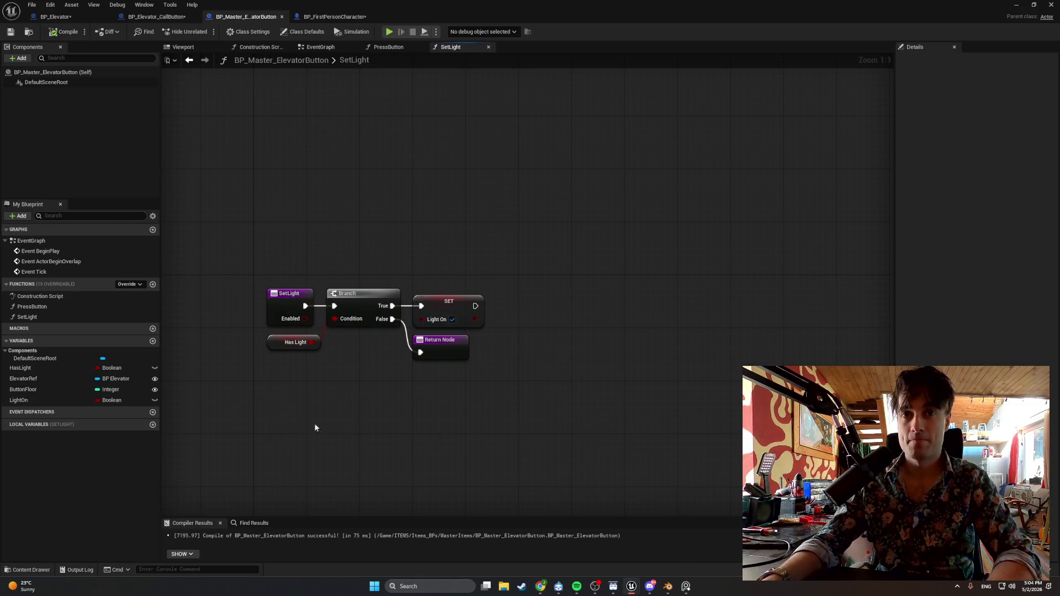
Insert a Print String between the Branch's False output and the Return Node.
drag(383, 431, 446, 437)
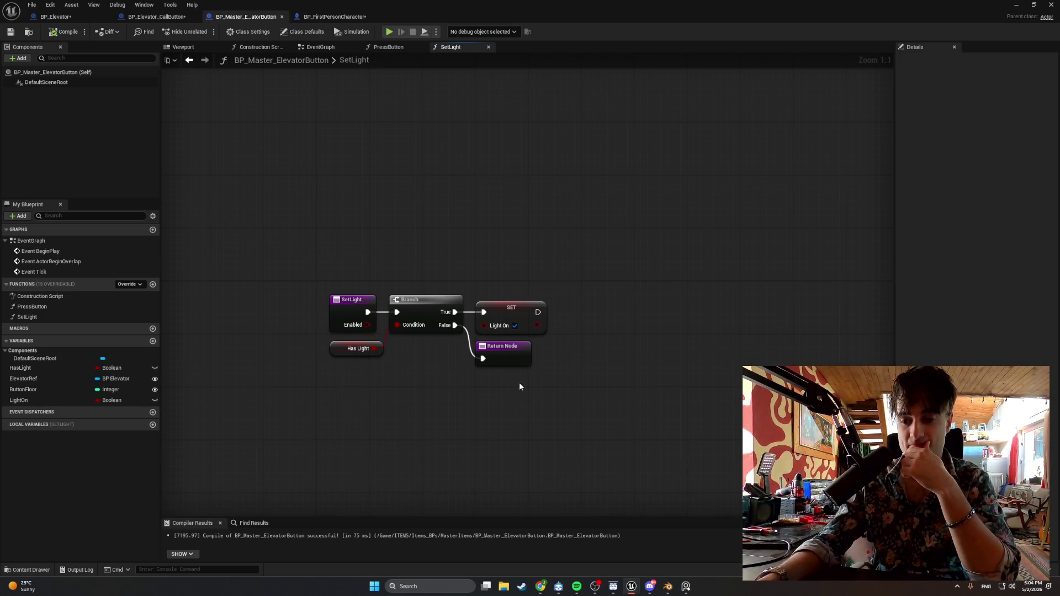
drag(455, 325, 465, 429)
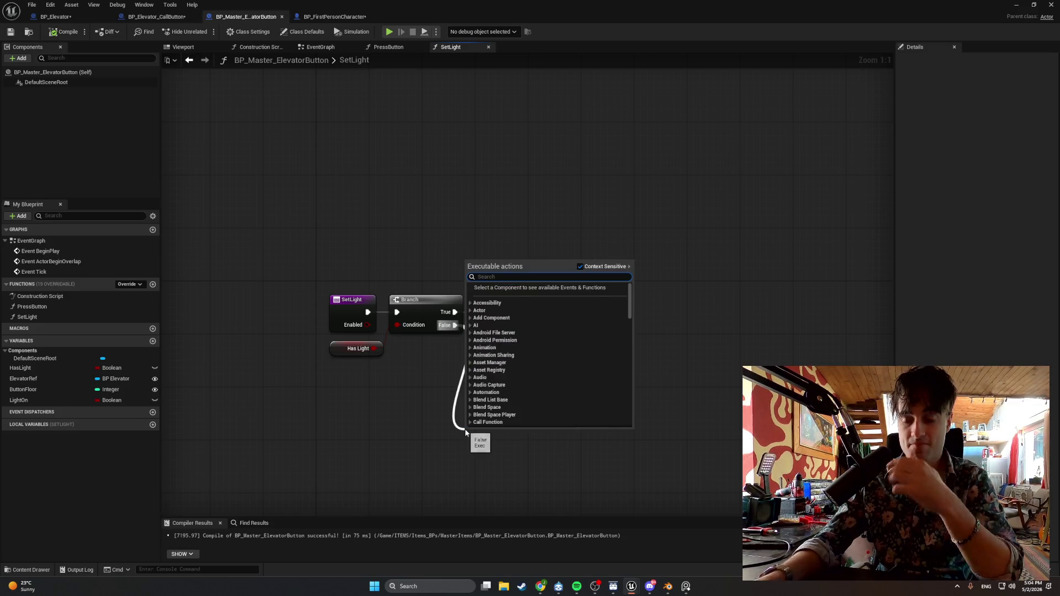
text(print)
key(Return)
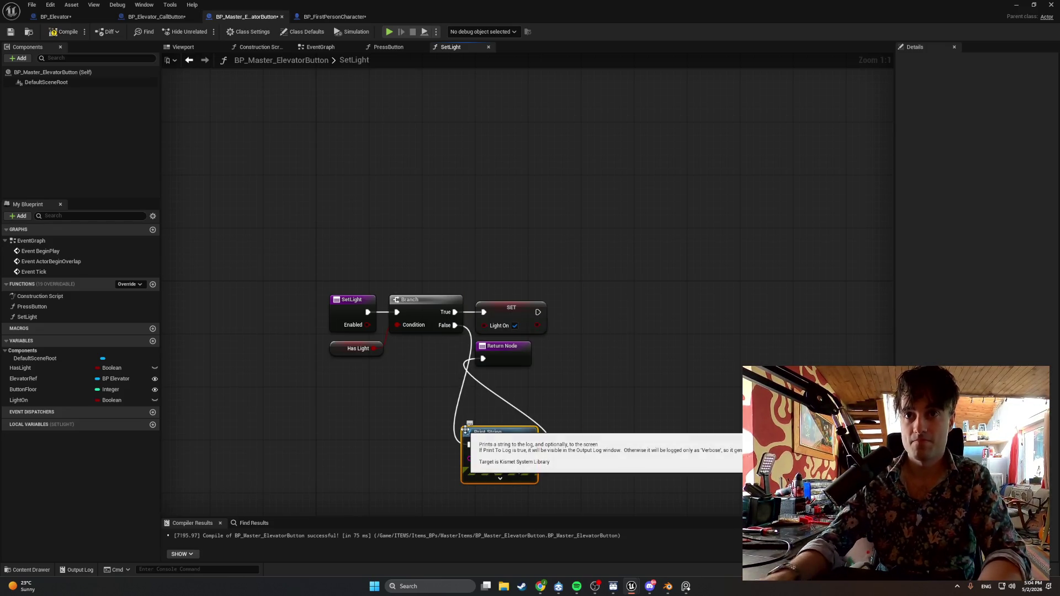
drag(493, 352, 570, 358)
drag(479, 451, 487, 378)
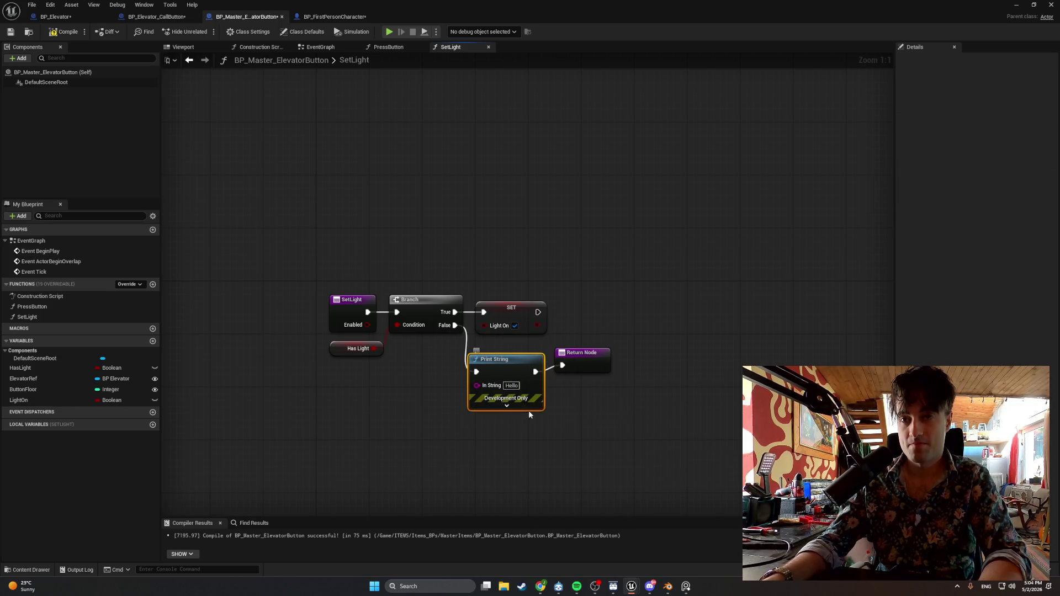
Set the Print String's message to 'Button Light OFF'.
click(512, 385)
text(Light)
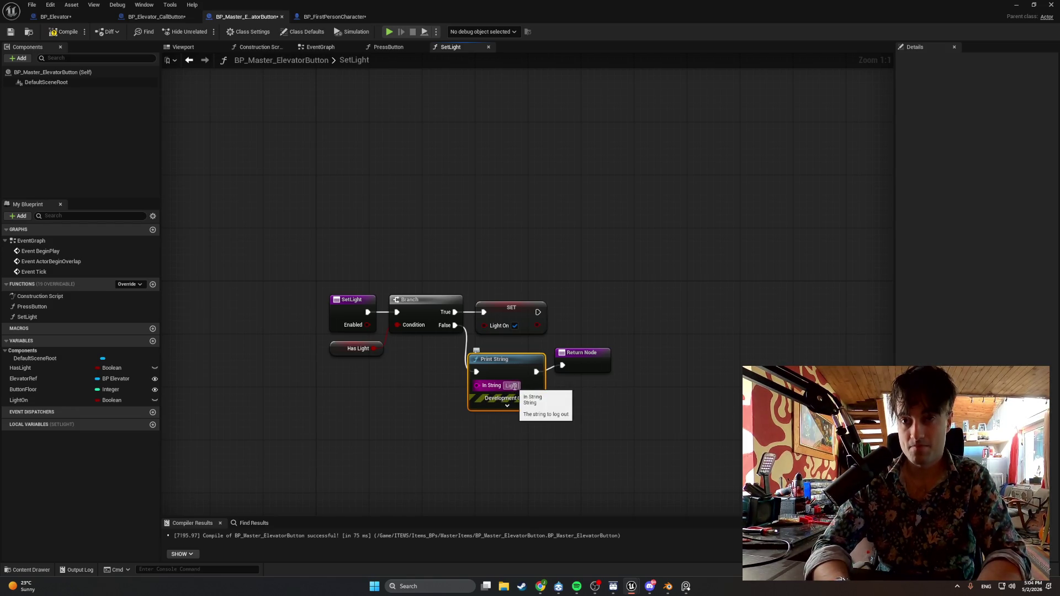
key(BackSpace)
key(BackSpace)
key(BackSpace)
text(Bu)
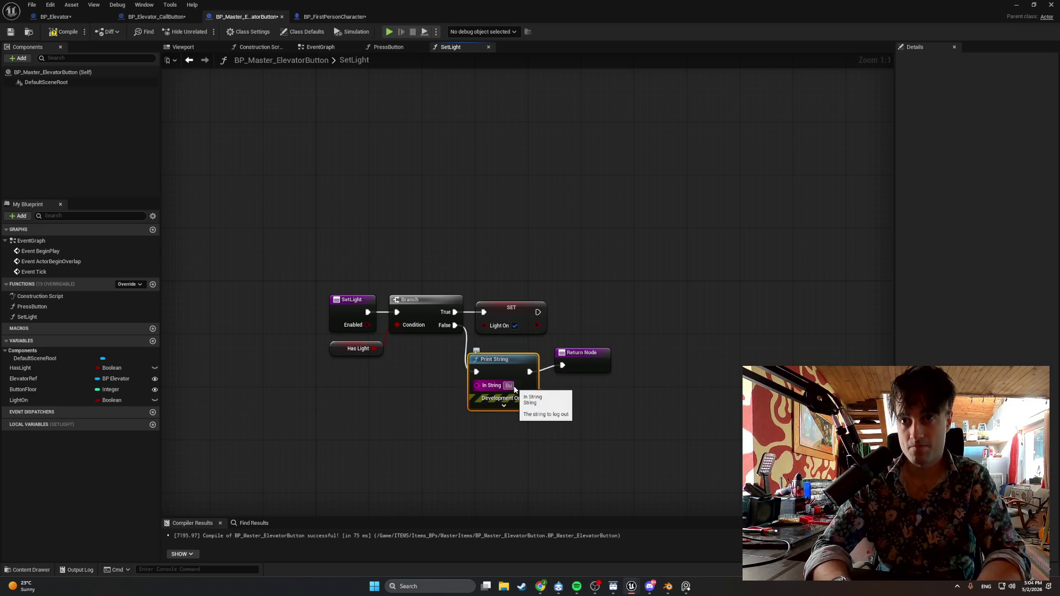
text(tton Light Of)
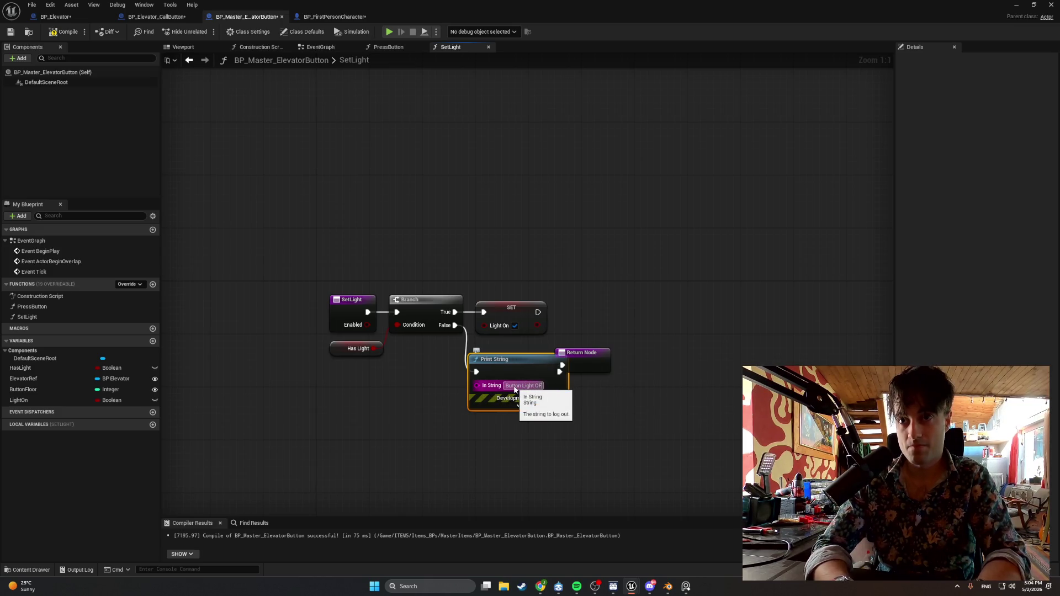
text(F)
key(Return)
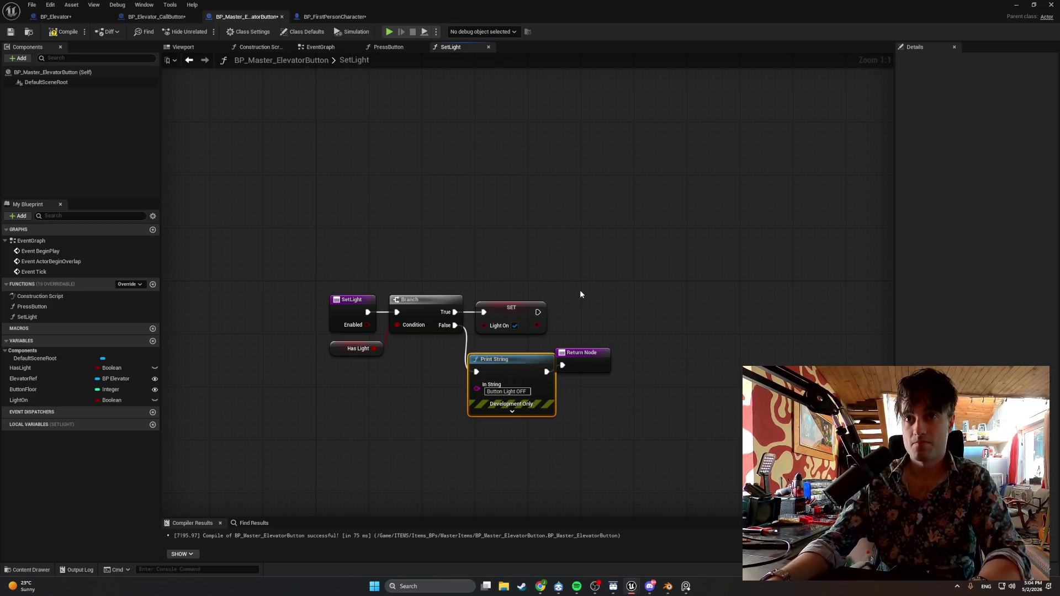
Duplicate the Print String and place the copy near the SET node.
key(ctrl+f)
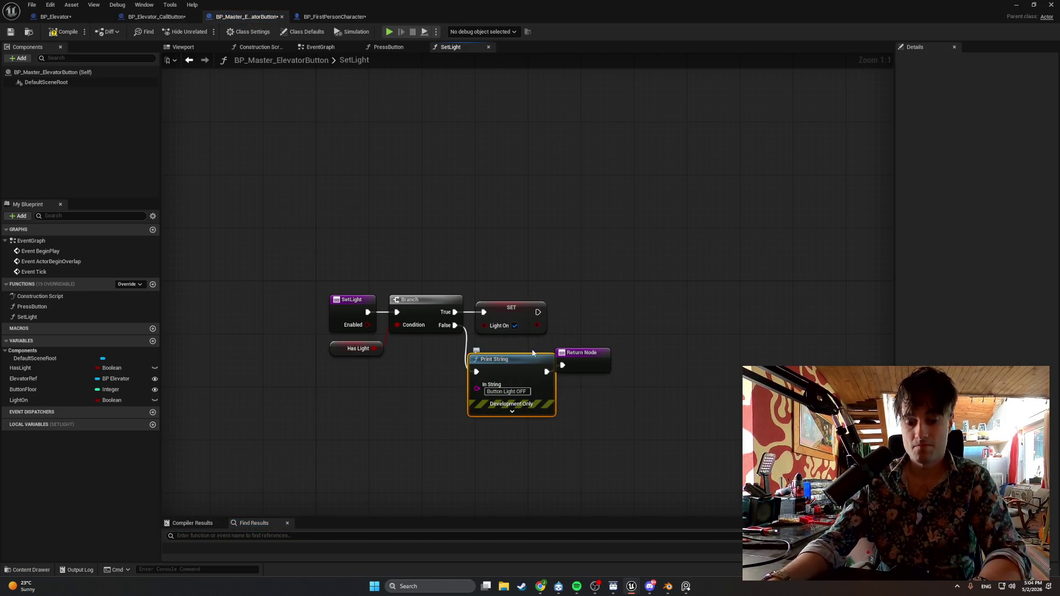
key(ctrl+c)
key(ctrl+v)
drag(584, 304, 577, 283)
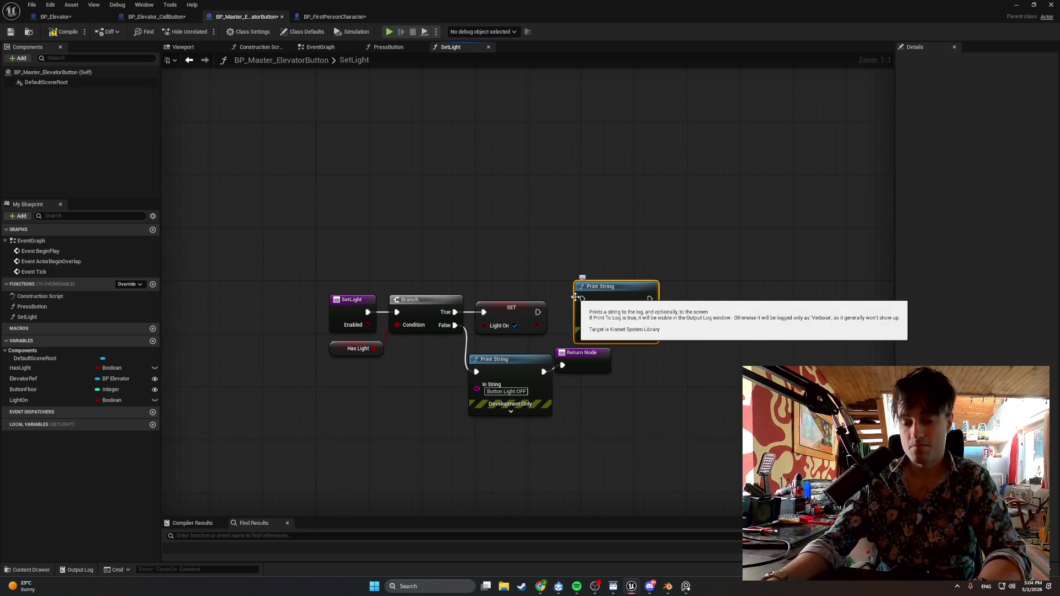
Change the copy's message to 'Button Light ON' and run it after SET.
mouse_move(543, 315)
mouse_down()
mouse_move(576, 297)
mouse_move(549, 307)
mouse_up()
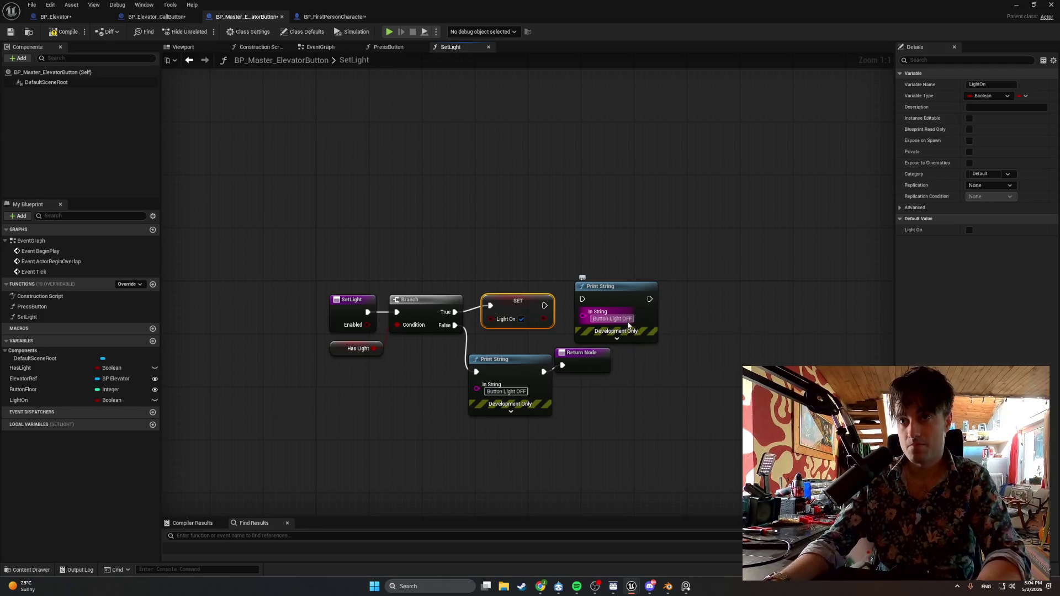
double_click(627, 322)
text(ON)
key(Return)
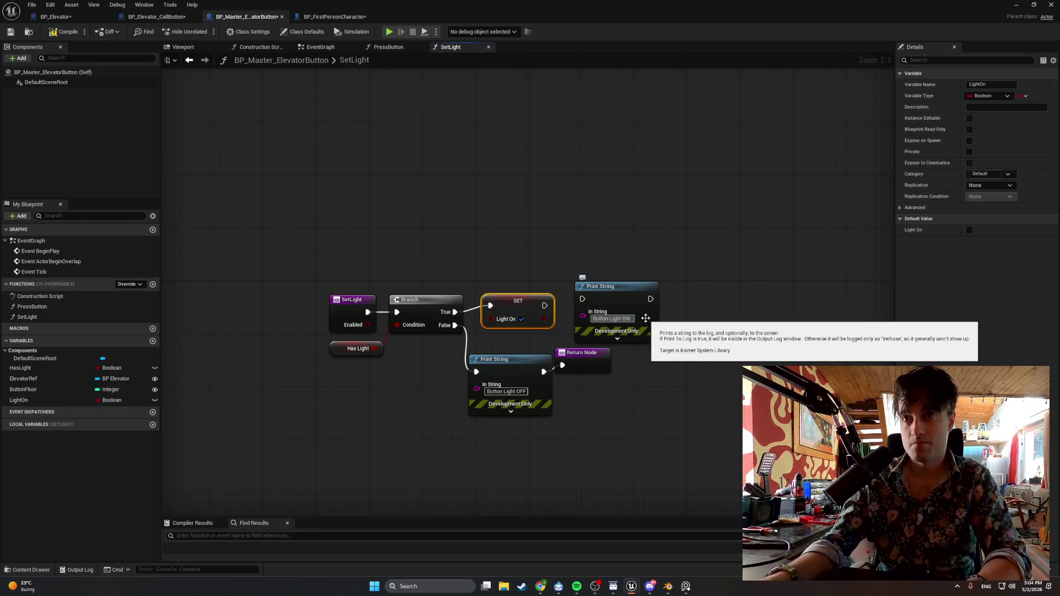
drag(544, 305, 581, 298)
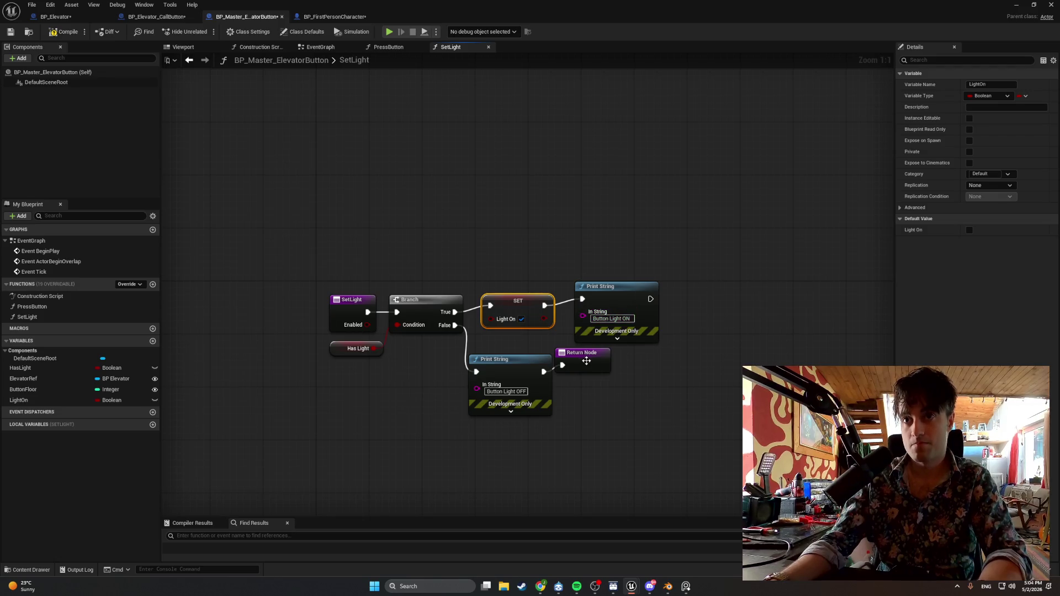
Nudge the Return Node down, select the graph nodes, and switch windows.
drag(586, 361, 586, 367)
click(692, 359)
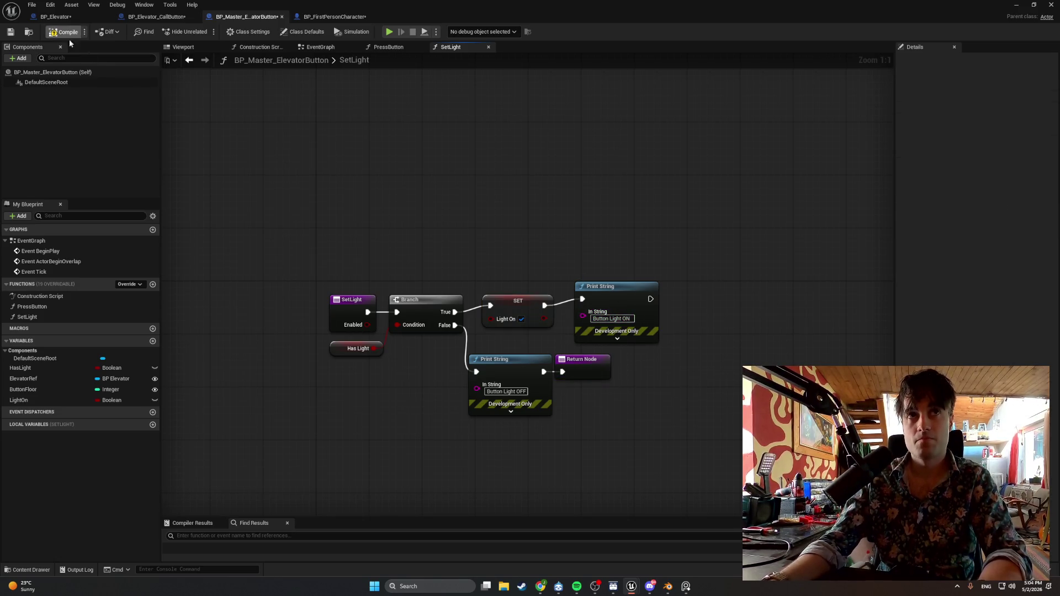
mouse_move(715, 436)
mouse_down()
mouse_move(525, 315)
mouse_move(283, 243)
mouse_up()
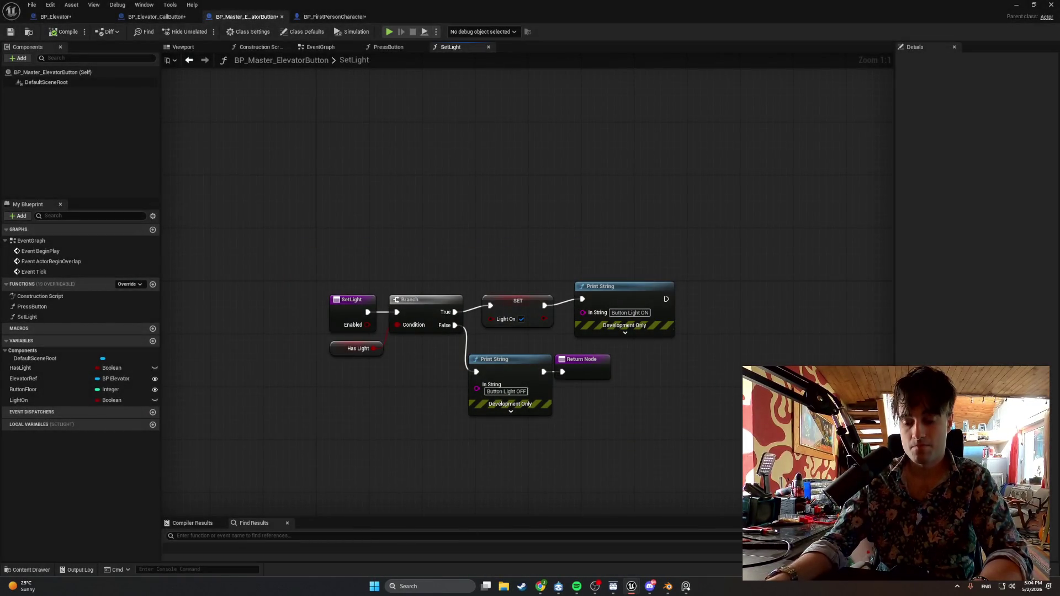
key(alt+Tab)
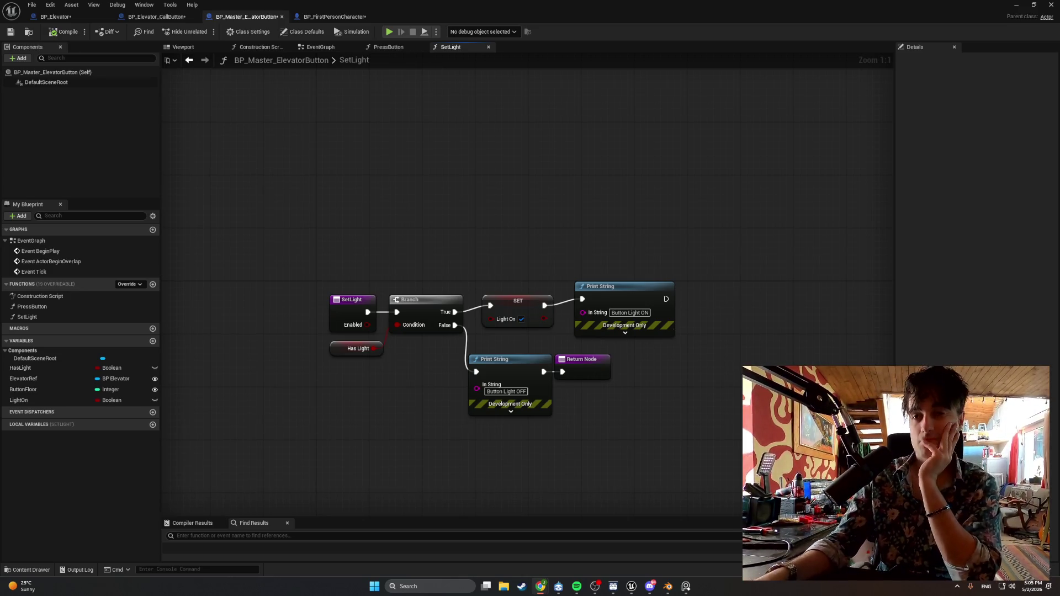
Move the SetLight entry node about 110 px left and drag Enabled toward Light On.
drag(610, 242, 524, 300)
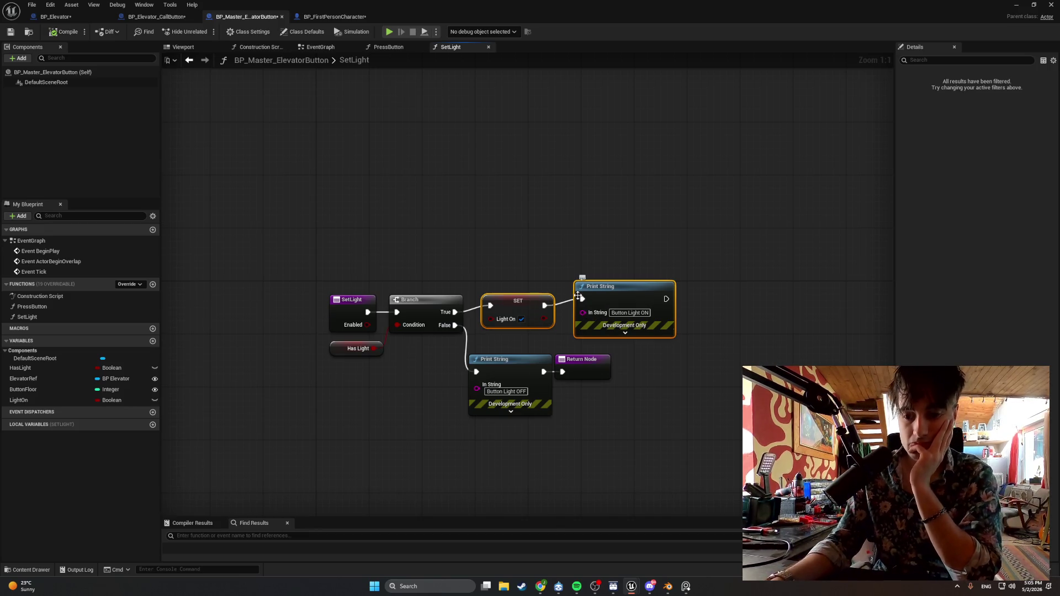
drag(348, 301, 285, 302)
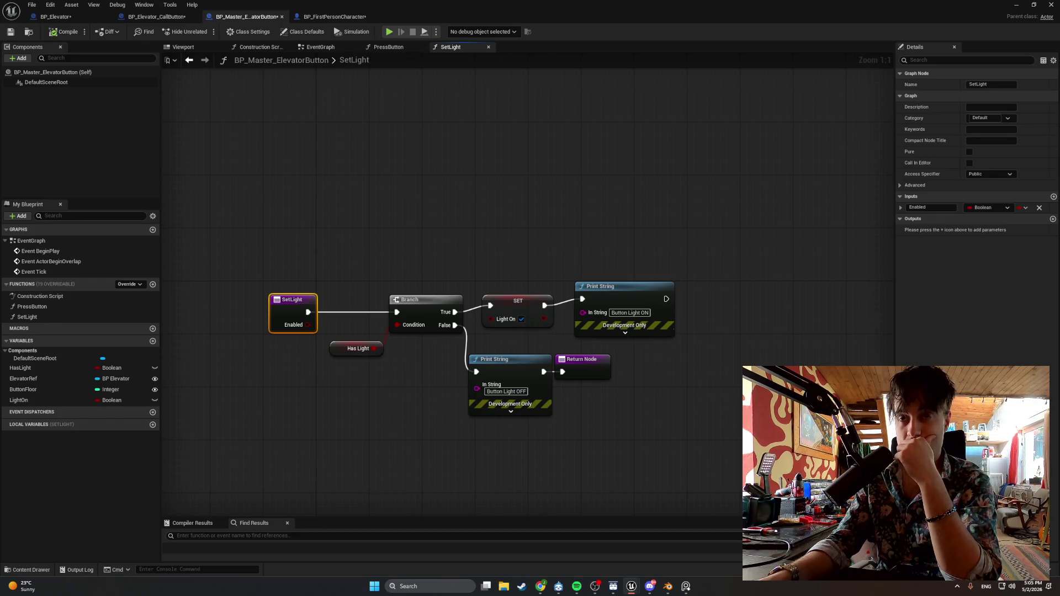
mouse_move(308, 324)
mouse_down()
mouse_move(493, 322)
mouse_move(511, 312)
mouse_up()
Connect Enabled to Light On, routed through two reroute points.
click(504, 311)
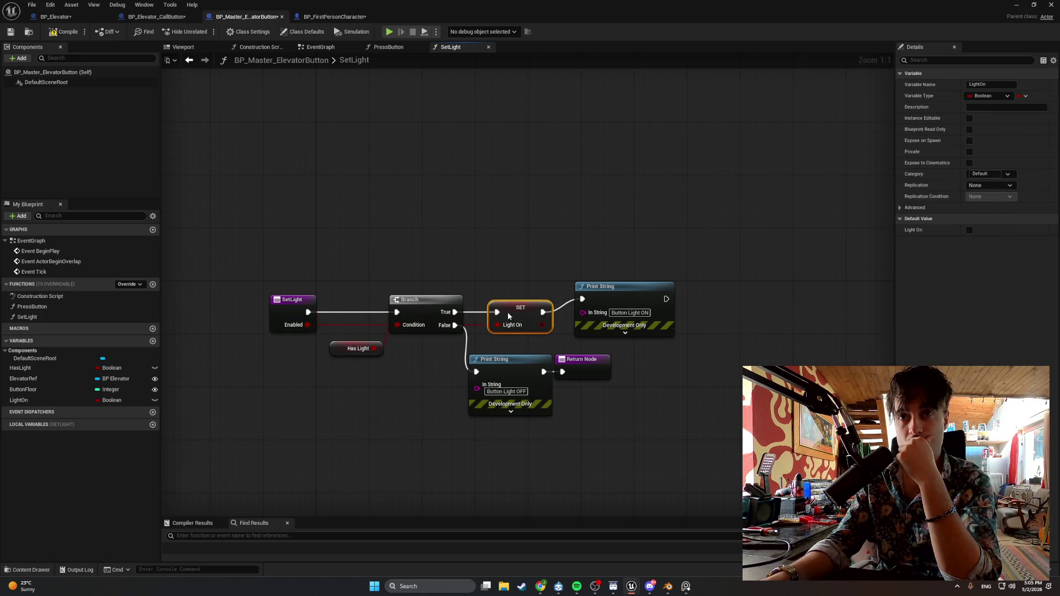
double_click(345, 325)
drag(345, 325, 328, 387)
double_click(439, 338)
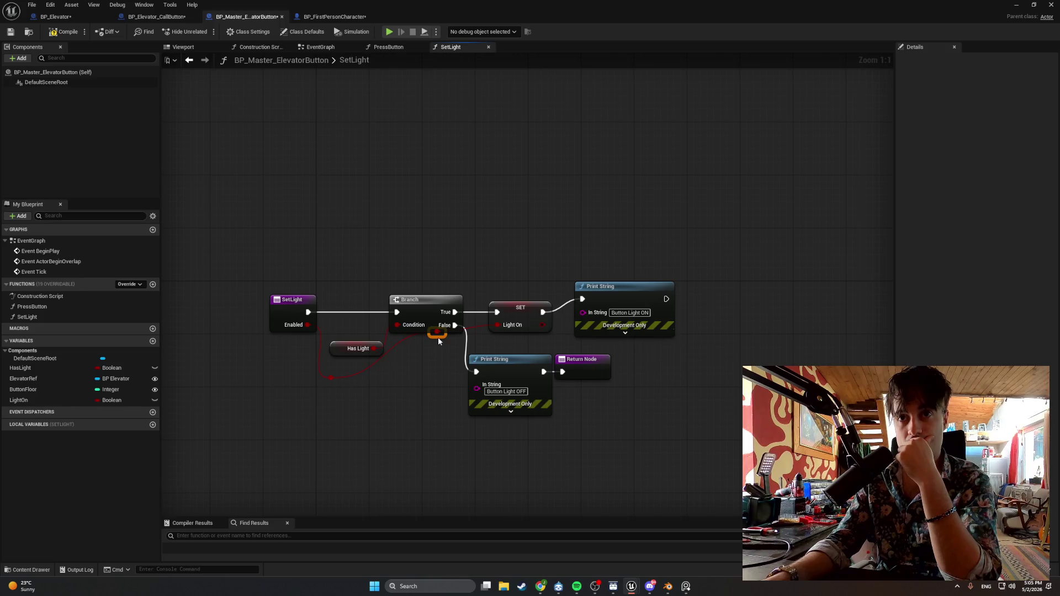
click(416, 338)
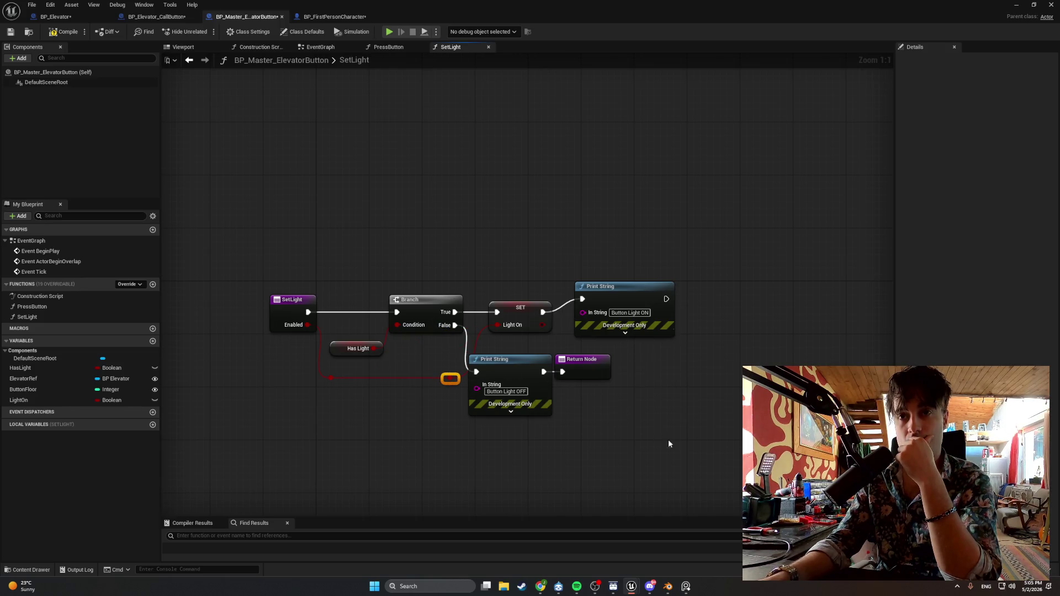
Shift the Print Strings, Return Node and SET right and line up the reroute points.
mouse_move(668, 439)
mouse_down()
mouse_move(467, 355)
mouse_move(561, 363)
mouse_up()
drag(677, 337, 491, 257)
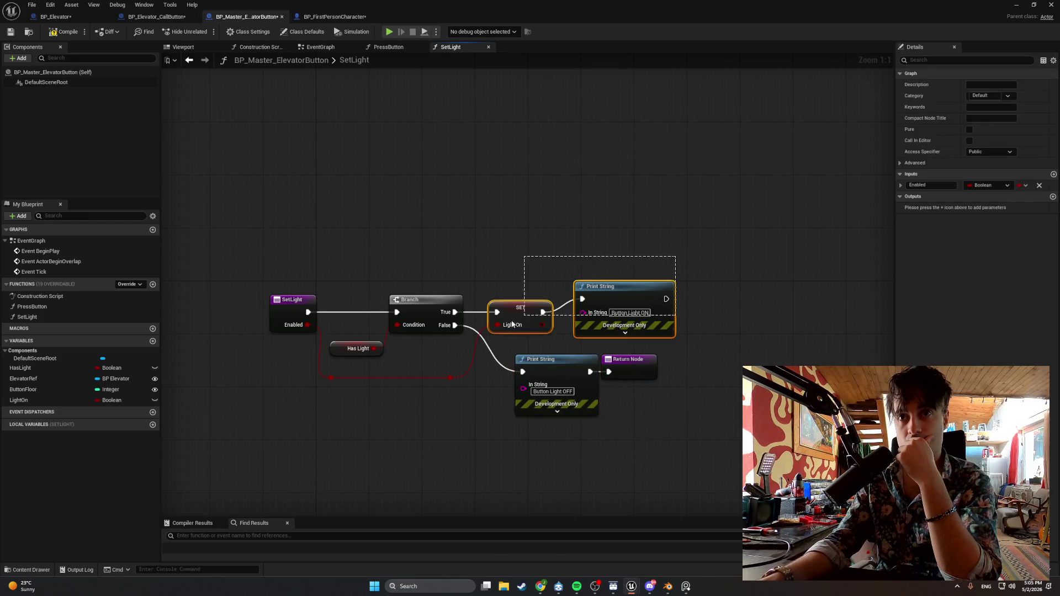
drag(525, 318, 716, 319)
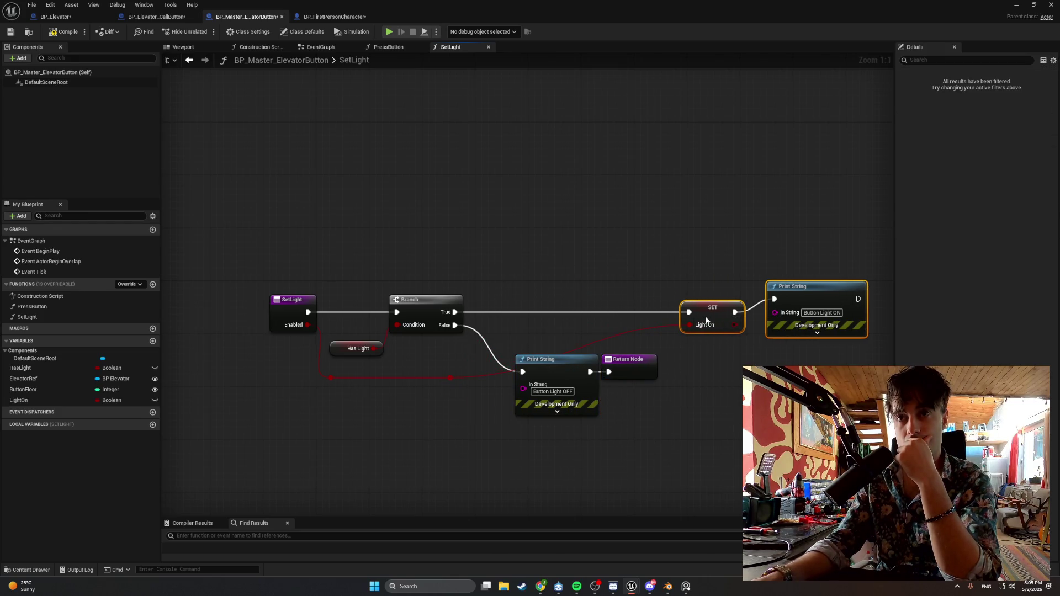
click(544, 359)
drag(544, 359, 506, 326)
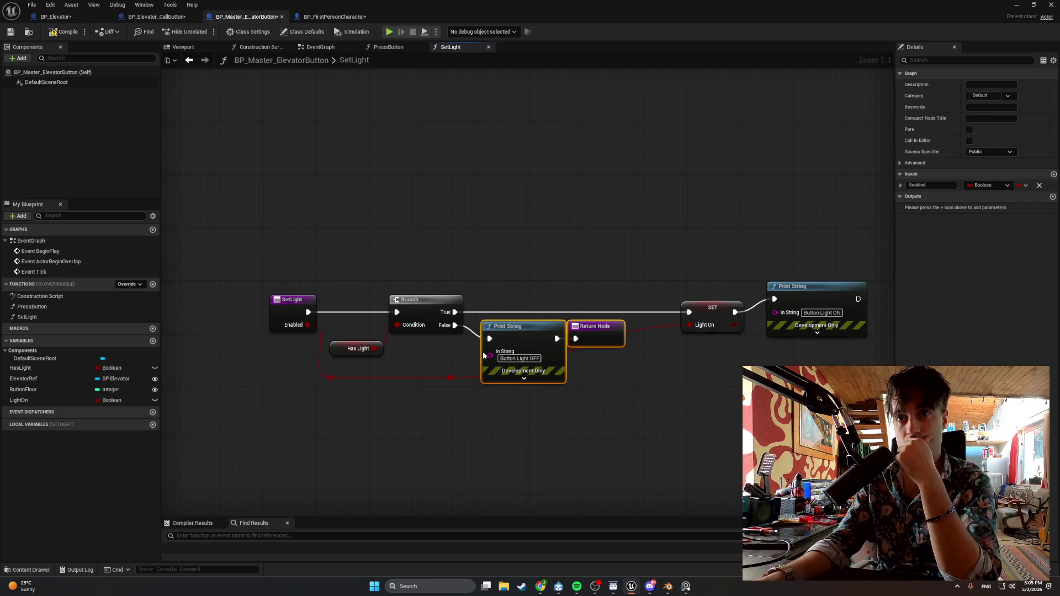
double_click(449, 377)
mouse_move(452, 380)
mouse_down()
mouse_move(627, 414)
mouse_move(636, 398)
mouse_up()
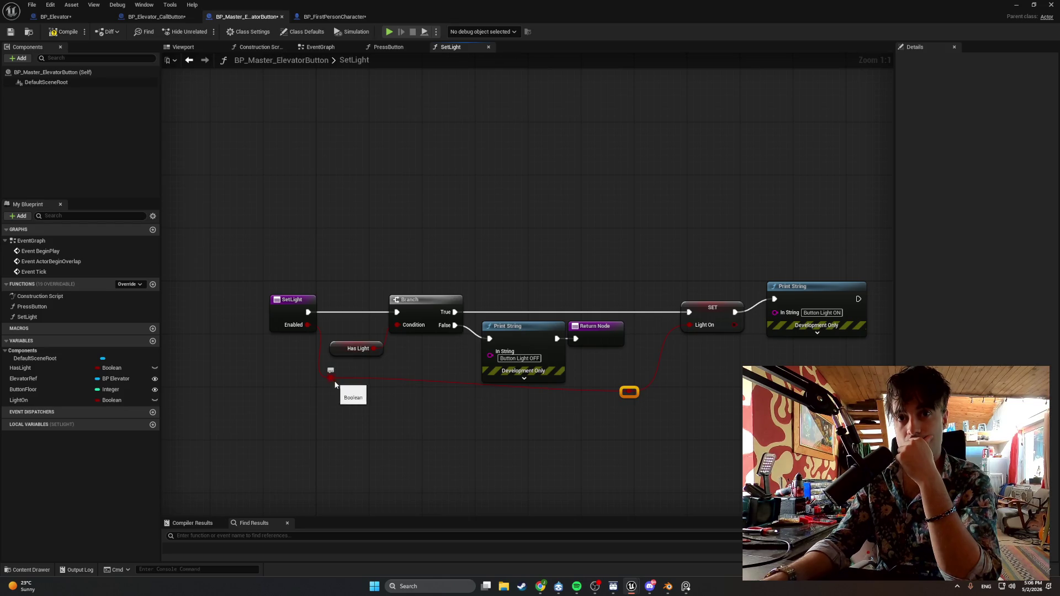
drag(331, 379, 342, 396)
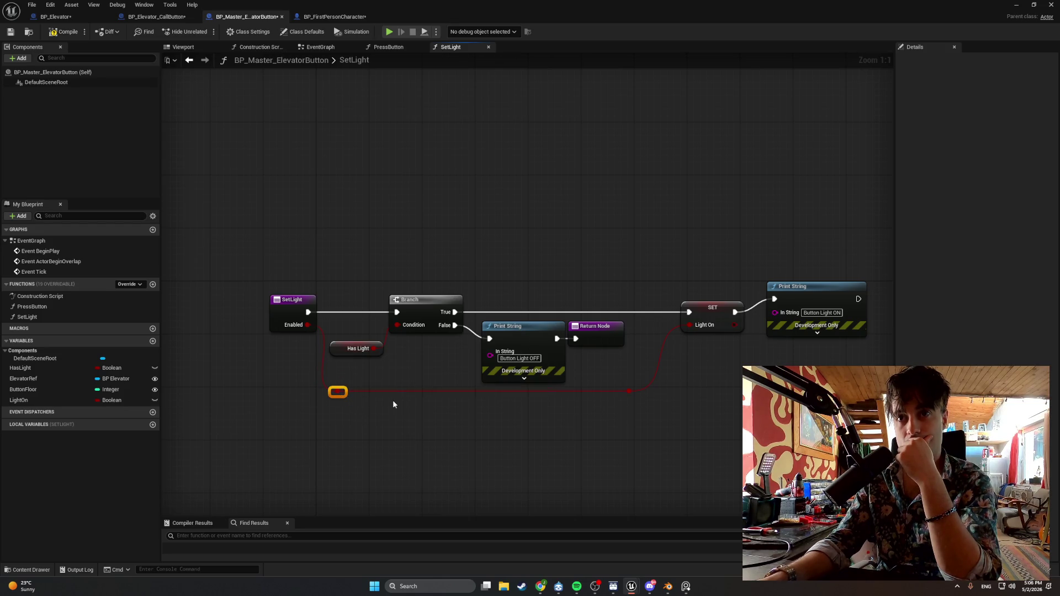
Pull SET and the Button Light ON print back left and adjust the red wire's knot.
drag(803, 354, 690, 325)
mouse_move(783, 298)
mouse_down()
mouse_move(743, 298)
mouse_move(758, 299)
mouse_up()
click(628, 392)
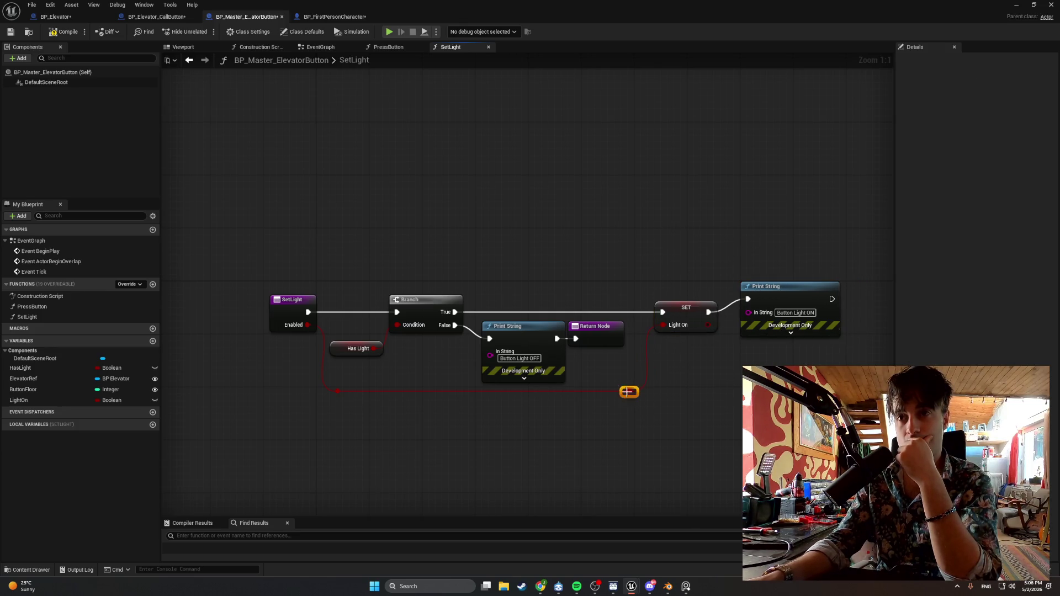
drag(625, 397, 594, 397)
drag(795, 356, 695, 249)
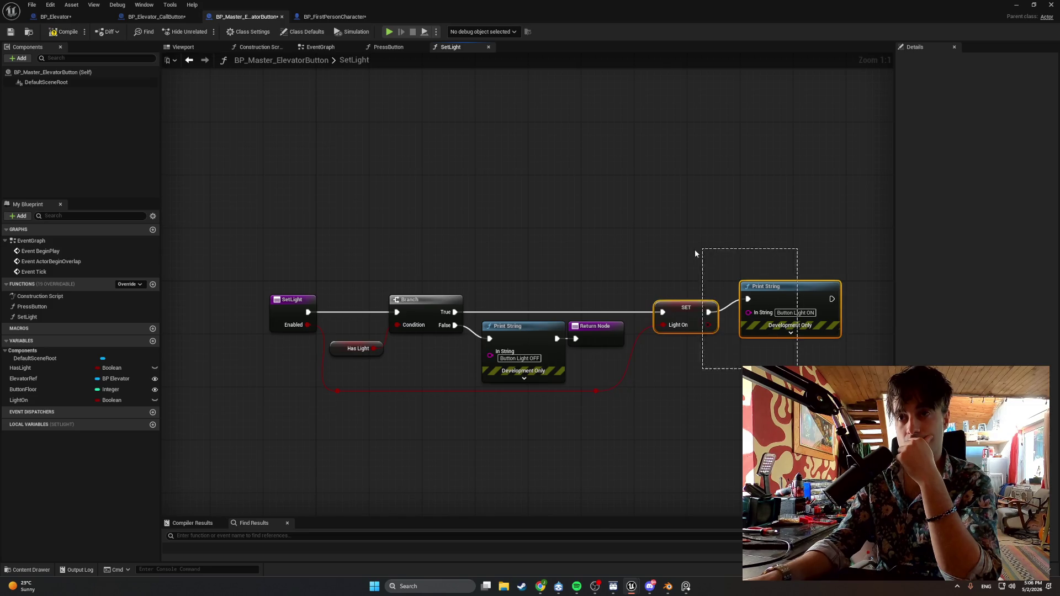
drag(746, 290, 732, 291)
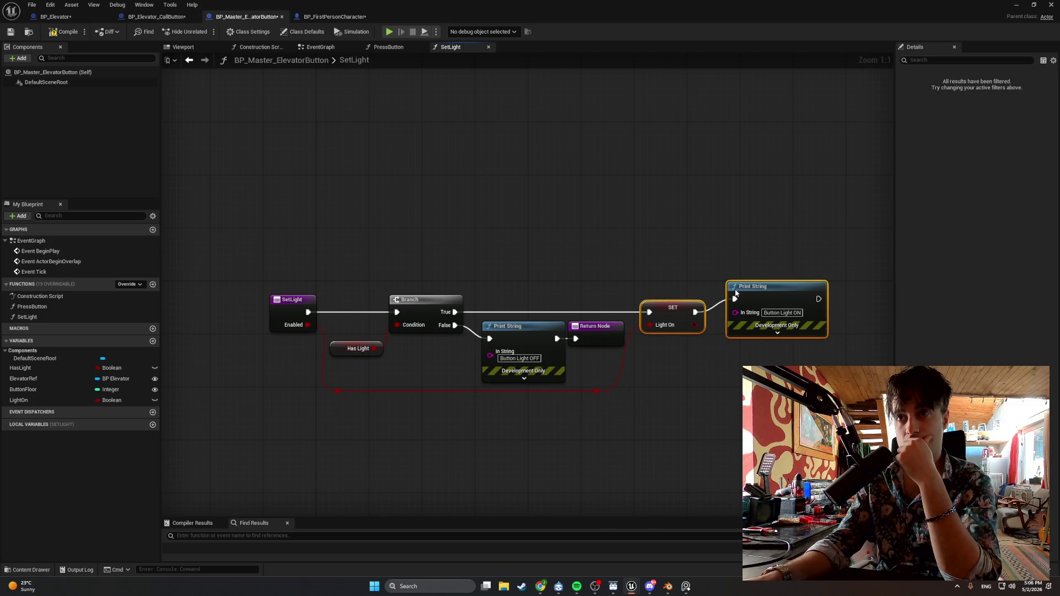
click(596, 391)
drag(602, 393, 609, 395)
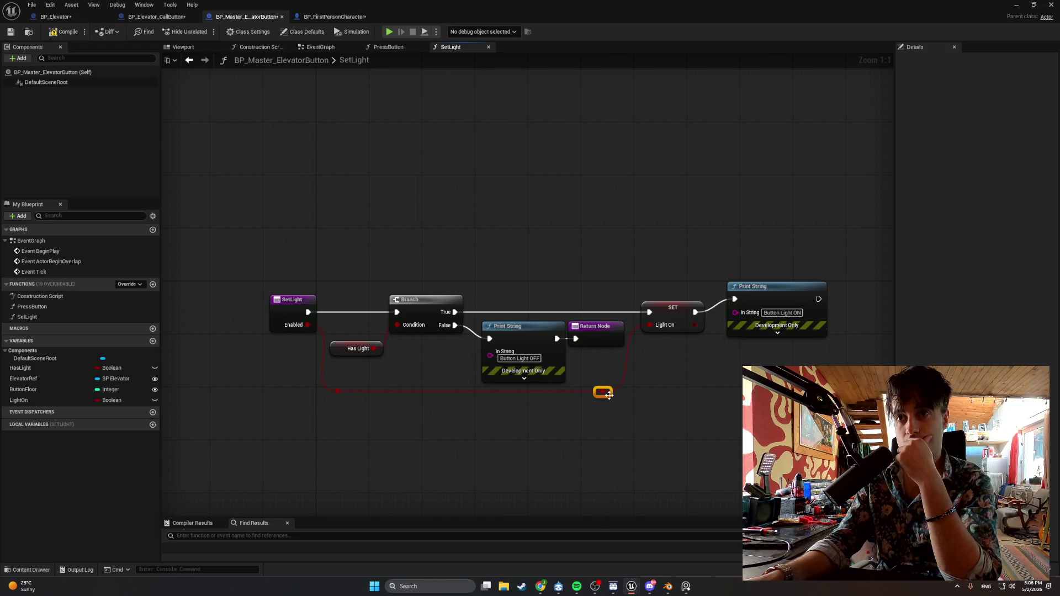
mouse_move(489, 317)
mouse_down()
mouse_move(574, 353)
mouse_move(506, 326)
mouse_up()
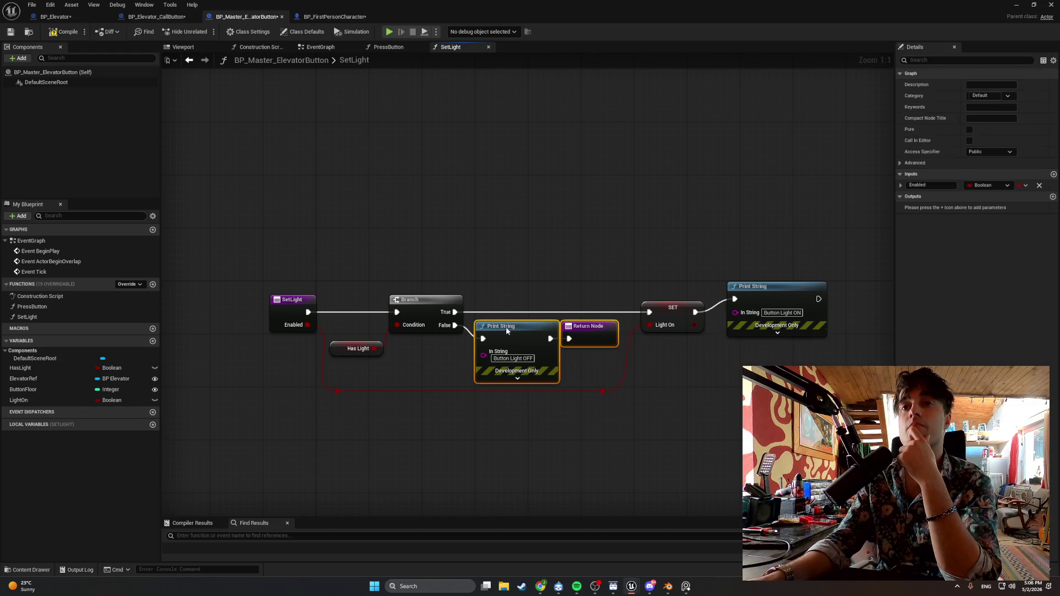
click(569, 385)
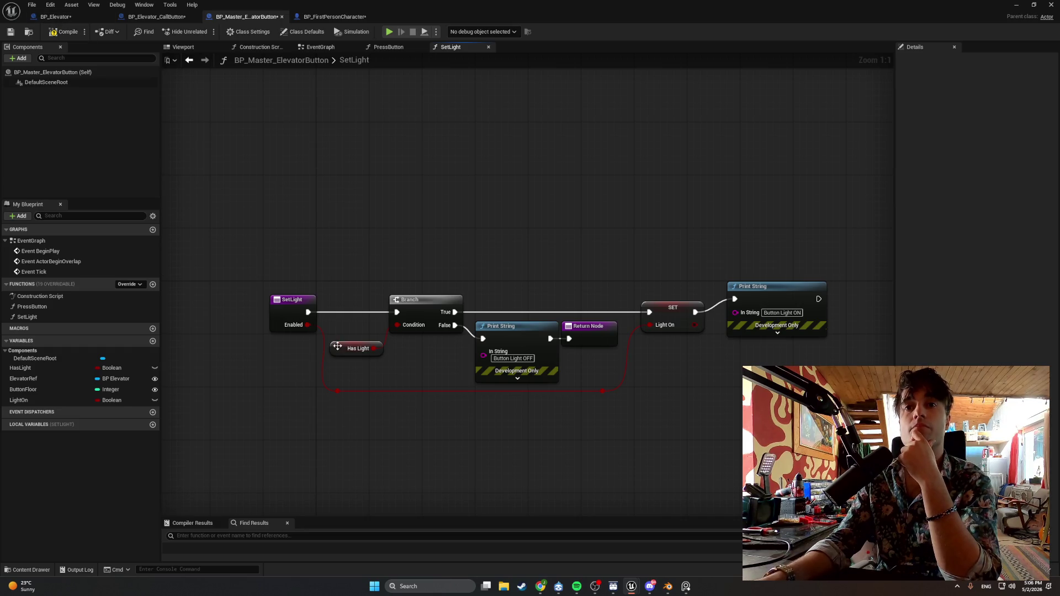
Move Has Light beside the Branch Condition and screenshot the SetLight graph.
drag(340, 351, 339, 332)
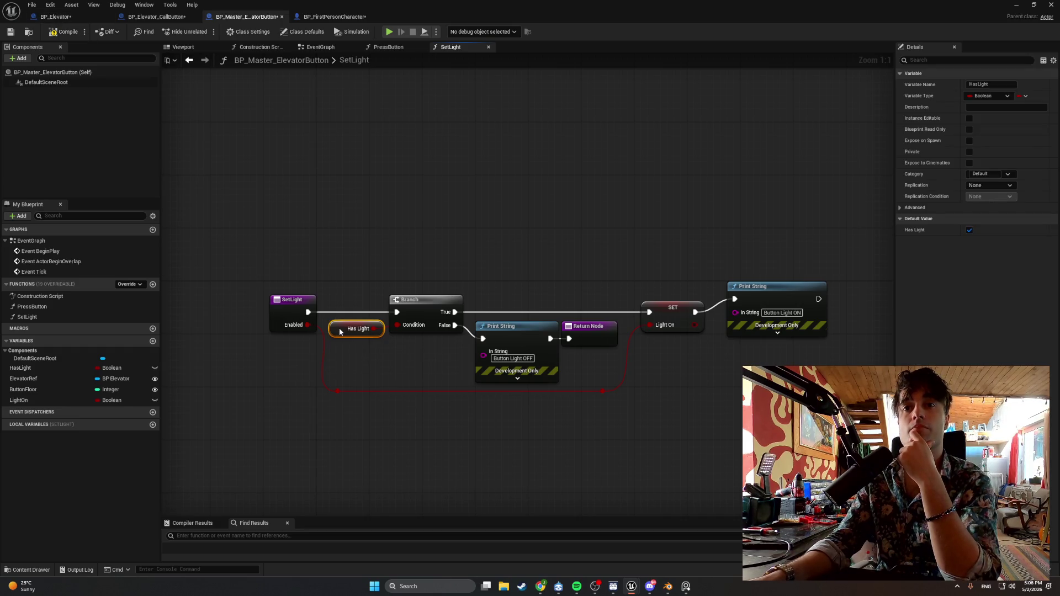
click(363, 239)
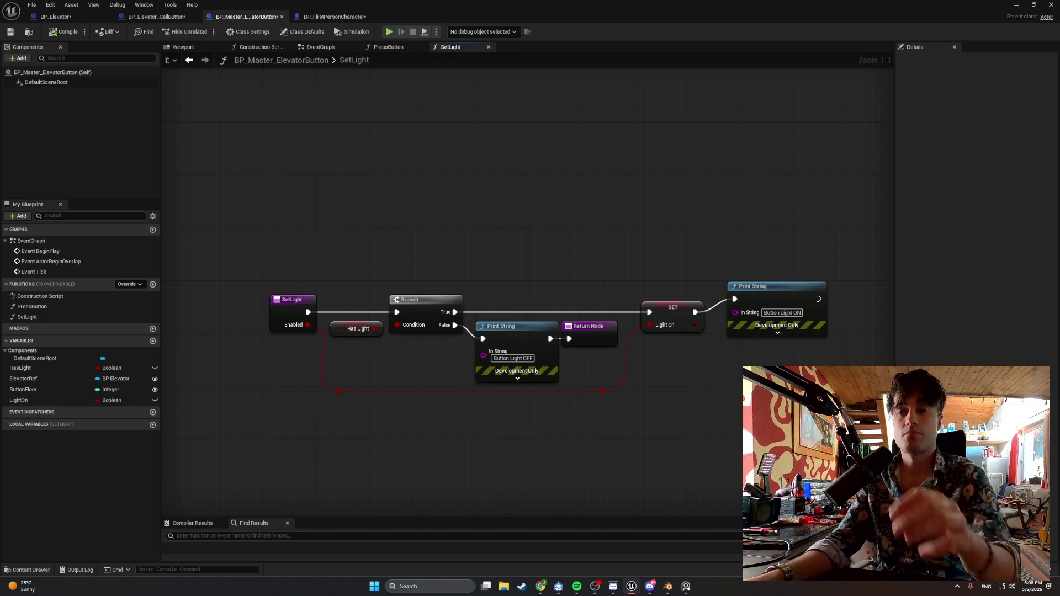
key(super+shift+s)
mouse_move(825, 408)
mouse_down()
mouse_move(288, 195)
mouse_move(249, 219)
mouse_up()
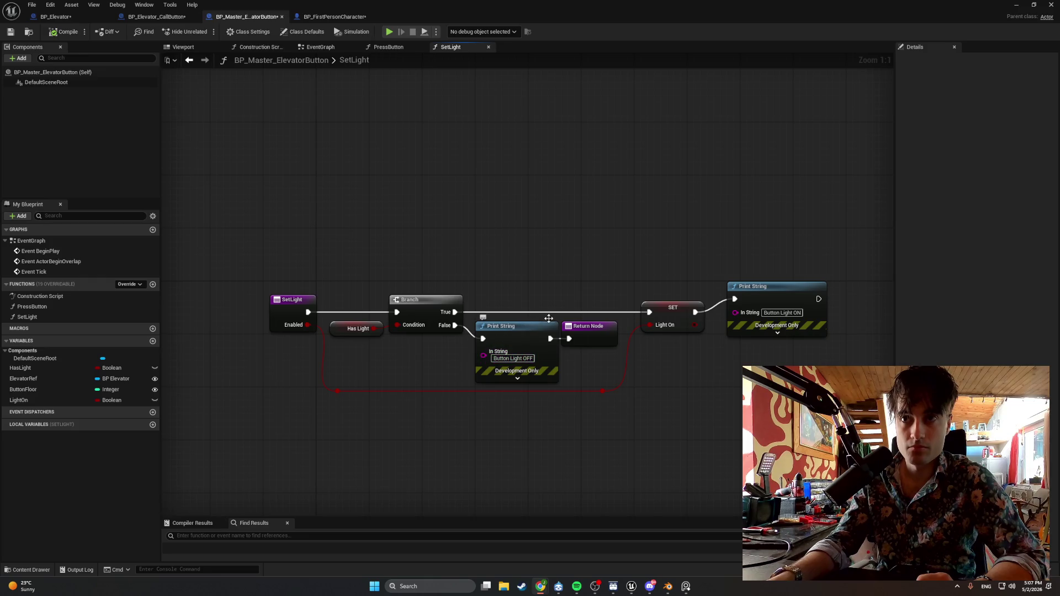
Delete the 'Button Light OFF' Print String node.
click(527, 332)
key(Delete)
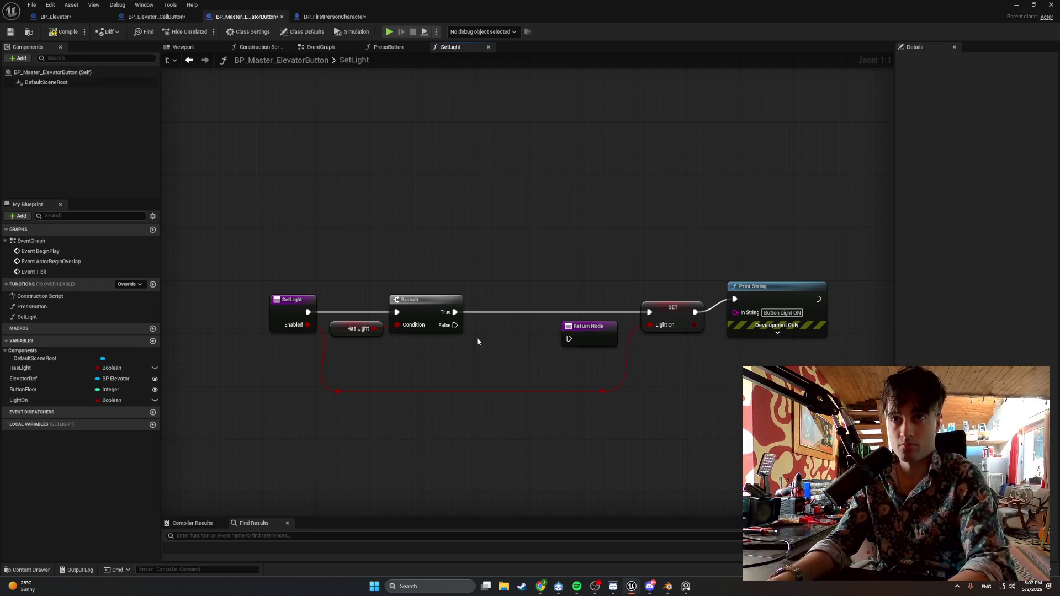
Wire the first Branch's False output straight to the Return Node and shift SET left.
drag(455, 325, 571, 342)
drag(586, 326, 506, 326)
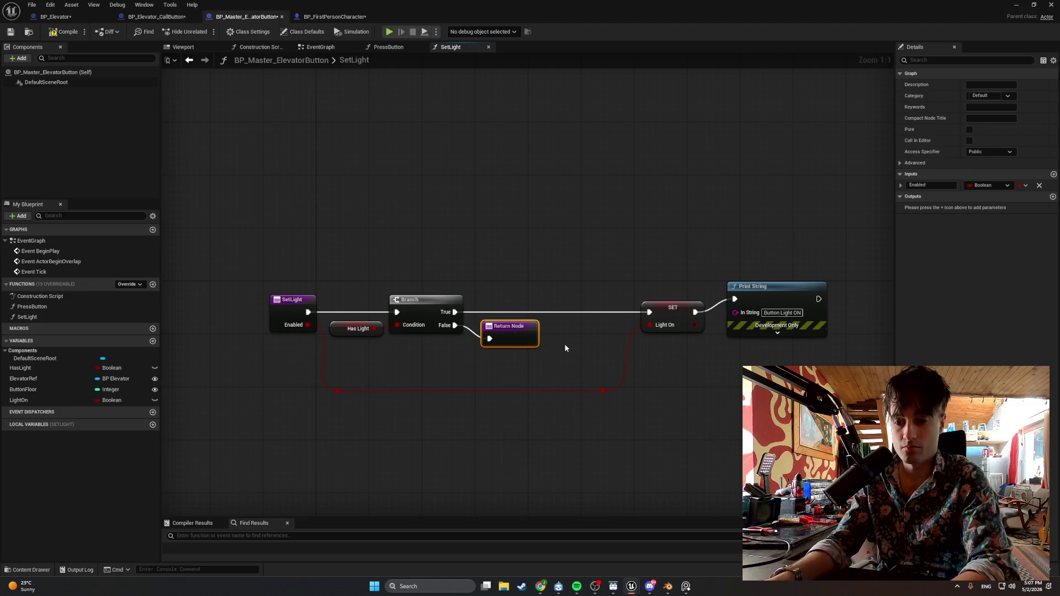
drag(564, 357, 430, 363)
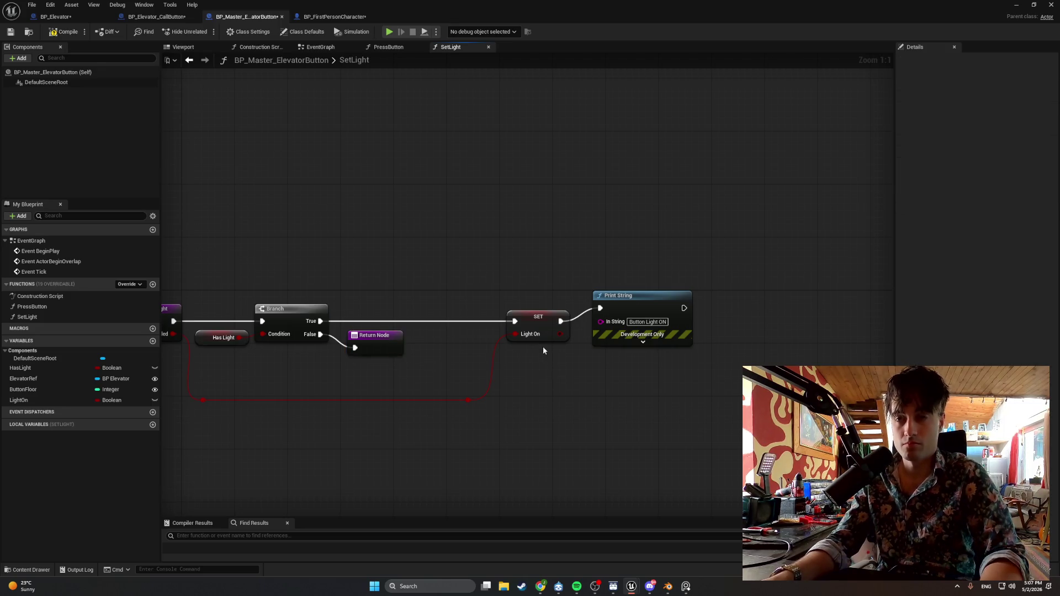
mouse_move(519, 439)
mouse_down()
mouse_move(425, 384)
mouse_move(420, 294)
mouse_up()
drag(522, 314, 443, 314)
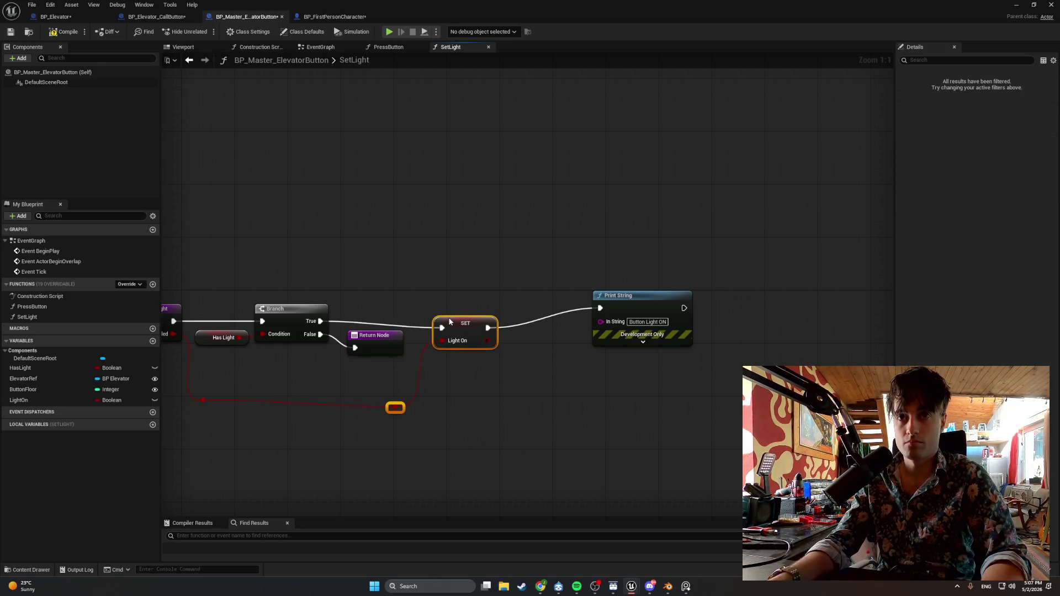
Add a second Branch after SET with its True output on the 'Button Light ON' print.
click(523, 361)
mouse_move(550, 367)
mouse_down()
mouse_move(532, 320)
mouse_move(509, 346)
mouse_move(522, 312)
mouse_move(512, 321)
mouse_move(601, 308)
mouse_up()
alt+click(480, 321)
click(626, 338)
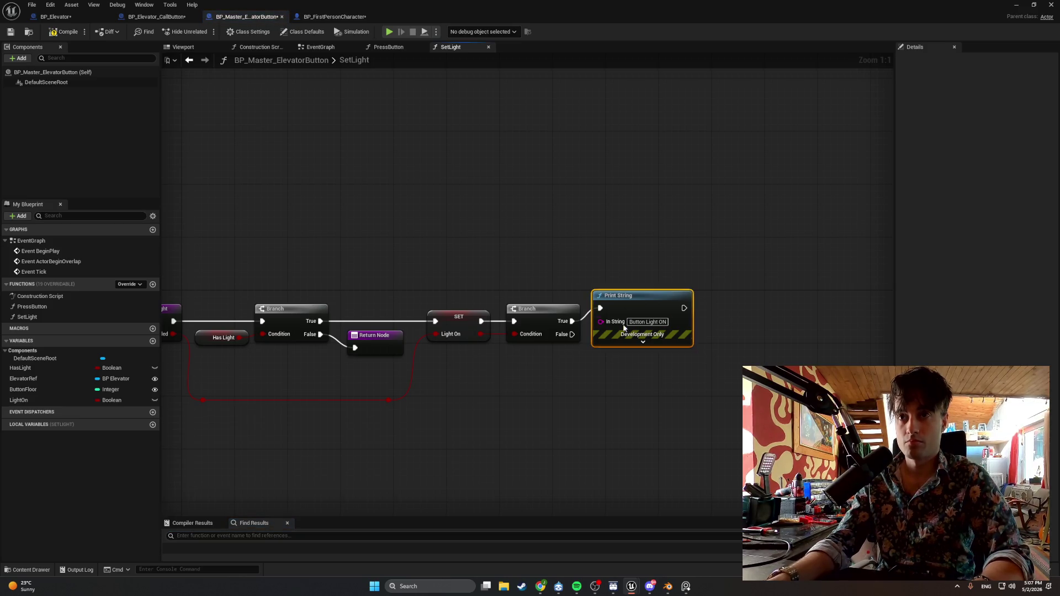
Duplicate the print as 'Button Light OFF' on the second Branch's False output.
key(ctrl+c)
key(ctrl+v)
drag(634, 390, 635, 373)
click(664, 382)
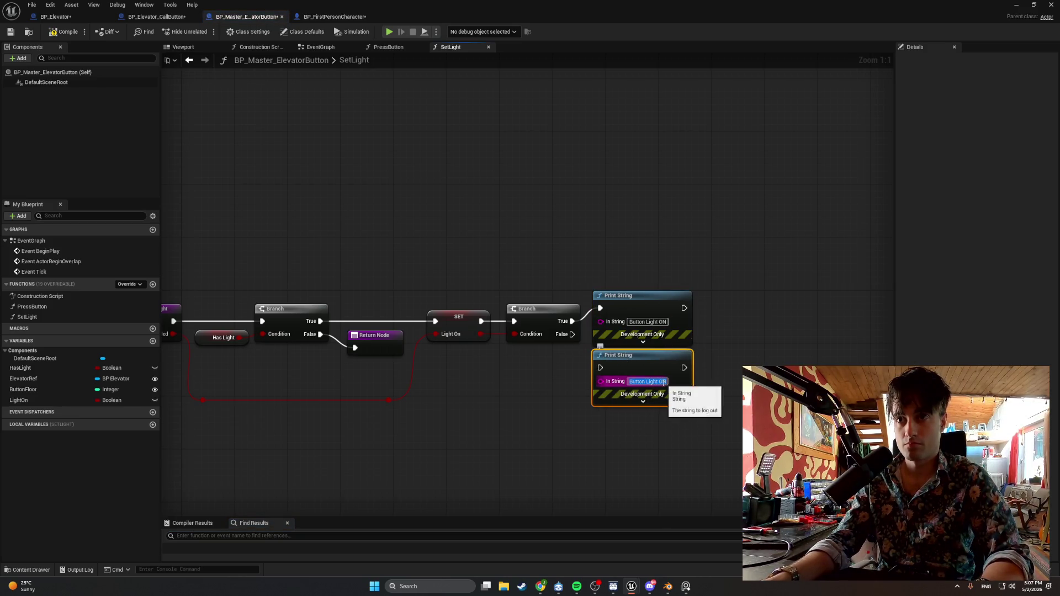
key(BackSpace)
text(FF)
click(502, 389)
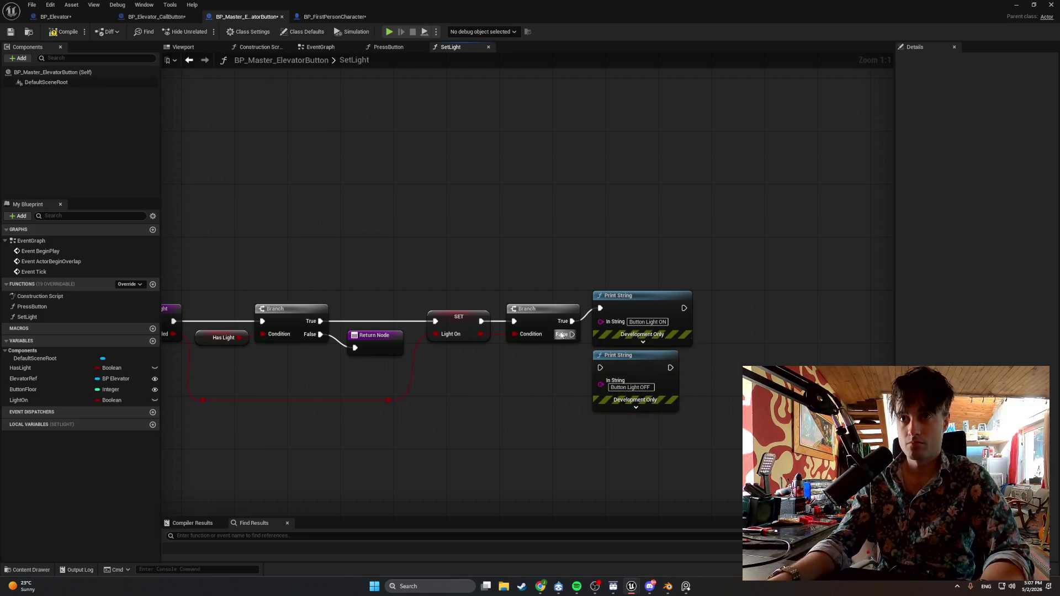
mouse_move(563, 334)
mouse_down()
mouse_move(629, 343)
mouse_move(602, 367)
mouse_move(625, 361)
mouse_move(613, 357)
mouse_up()
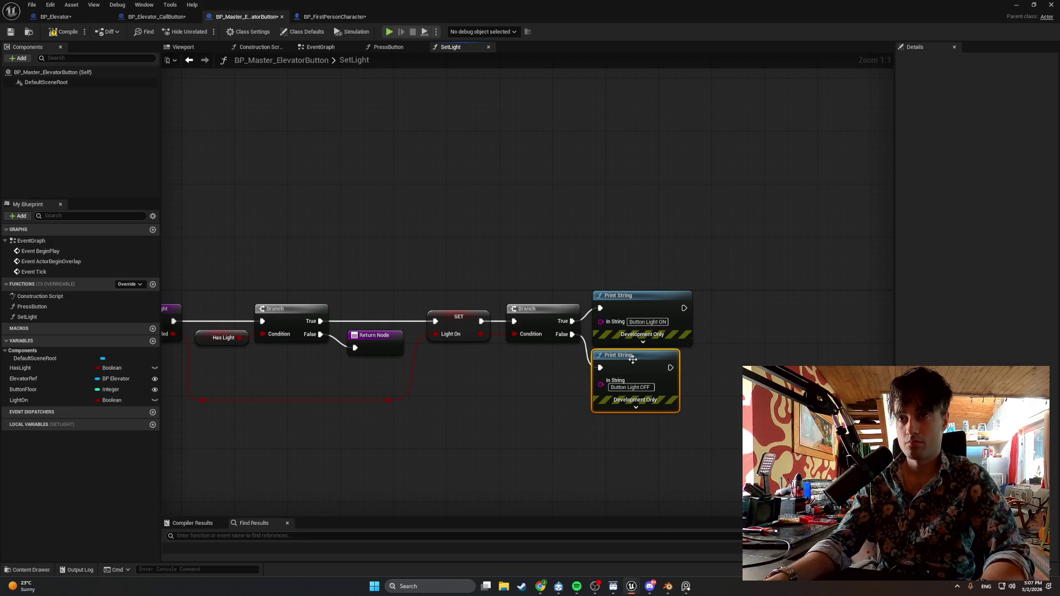
click(482, 246)
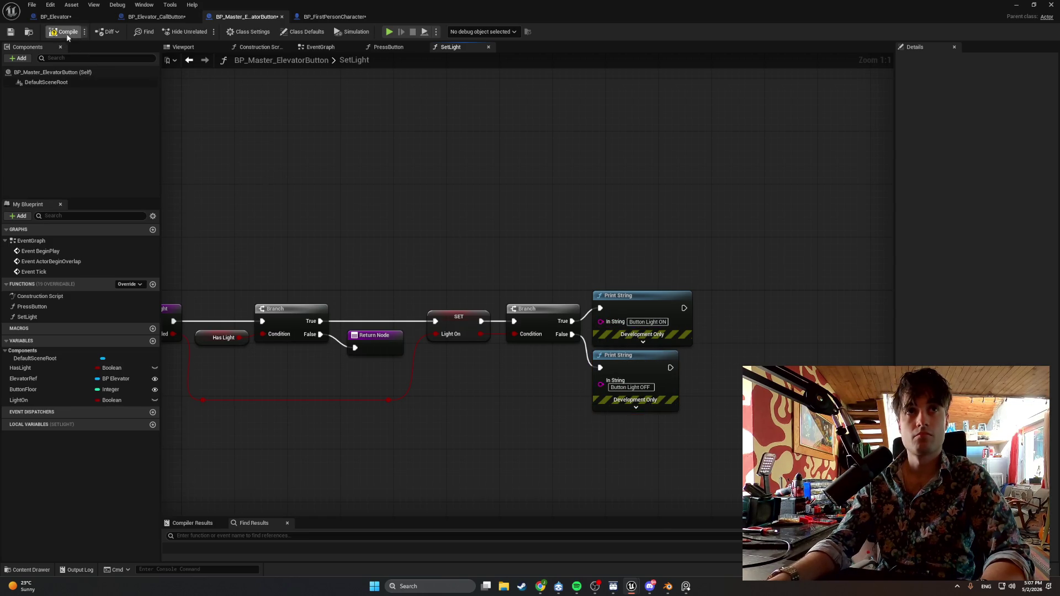
Shift the SET node, second Branch and both prints left, keeping Return Node separate.
drag(252, 213, 310, 208)
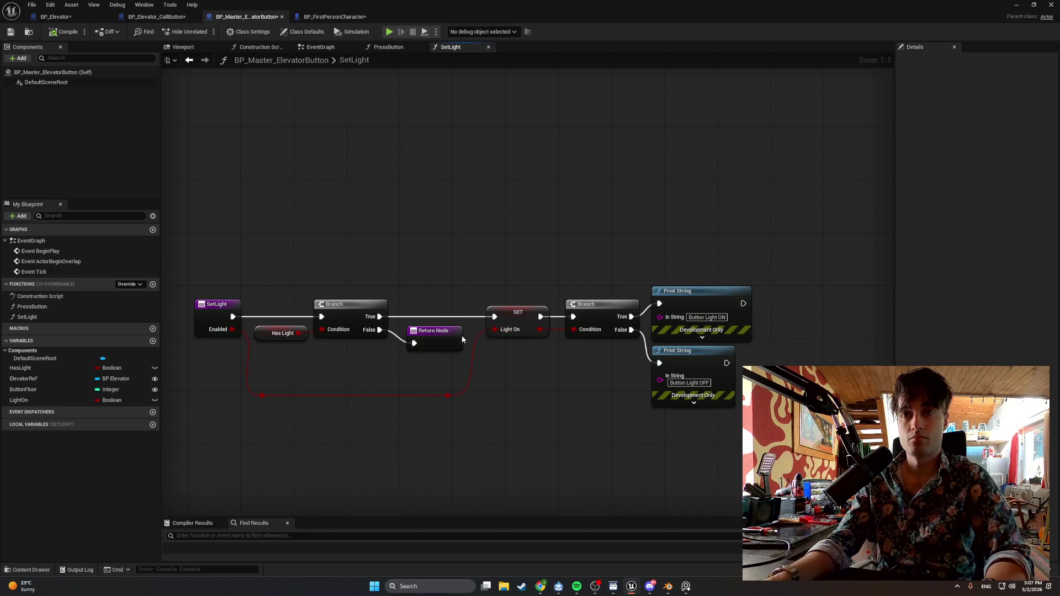
drag(441, 337, 441, 343)
mouse_move(744, 455)
mouse_down()
mouse_move(525, 260)
mouse_move(441, 259)
mouse_up()
ctrl+click(436, 347)
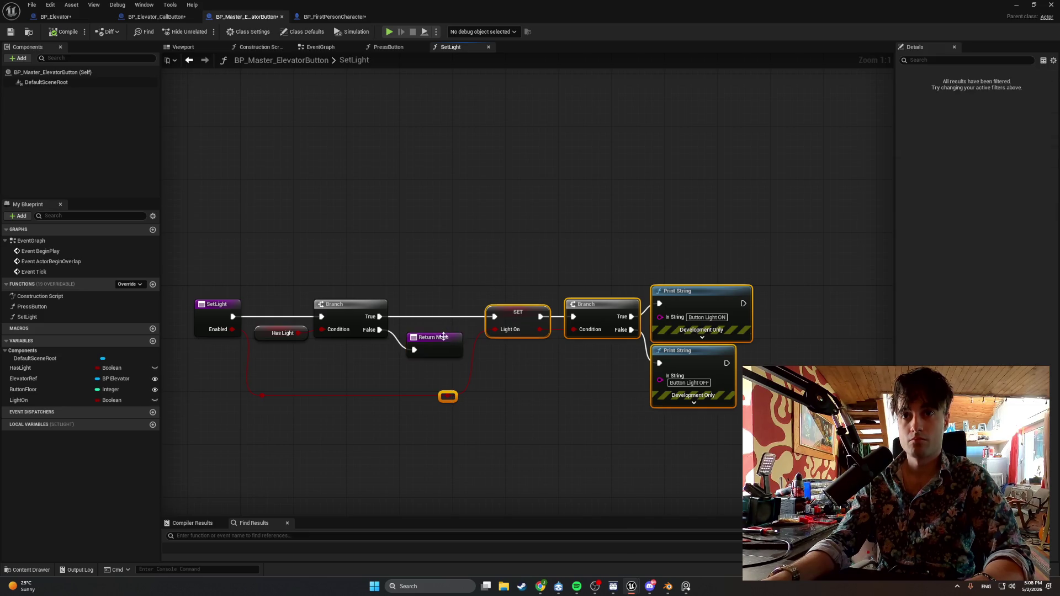
mouse_move(511, 316)
mouse_down()
mouse_move(483, 313)
mouse_move(436, 338)
mouse_move(426, 331)
mouse_up()
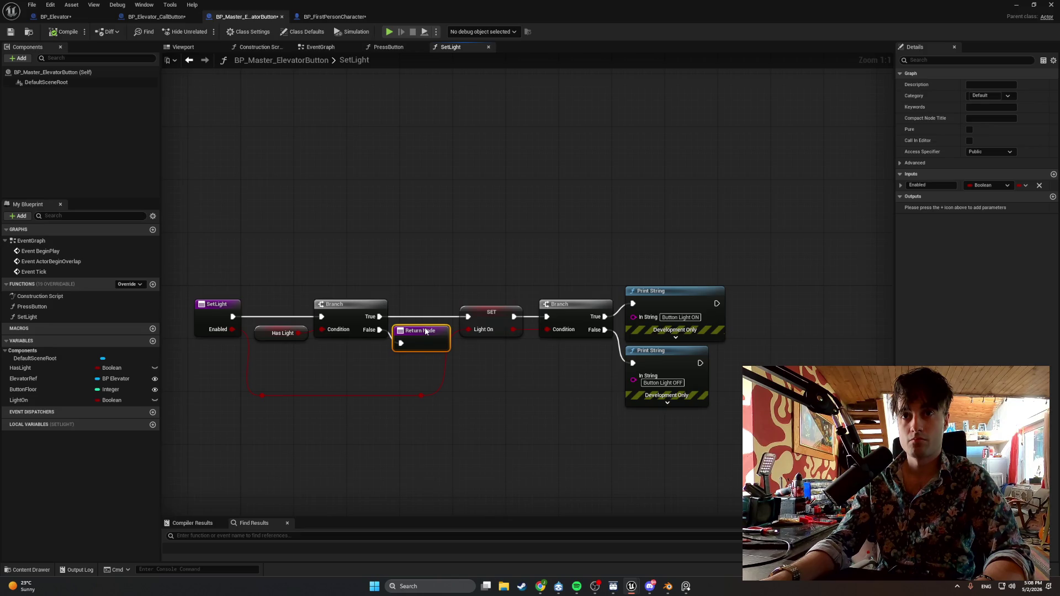
mouse_move(699, 473)
mouse_down()
mouse_move(457, 252)
mouse_move(390, 241)
mouse_up()
ctrl+click(437, 332)
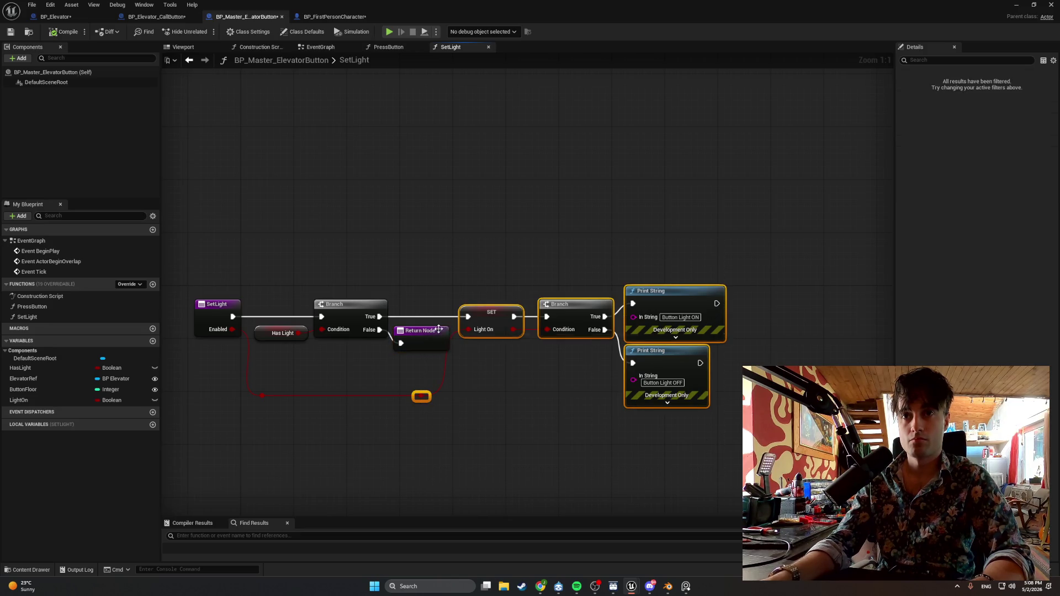
Fine-tune the second Branch and print nodes, raising the Button Light ON print slightly.
drag(481, 319, 488, 319)
click(498, 343)
mouse_move(703, 457)
mouse_down()
mouse_move(549, 272)
mouse_move(562, 303)
mouse_up()
click(575, 285)
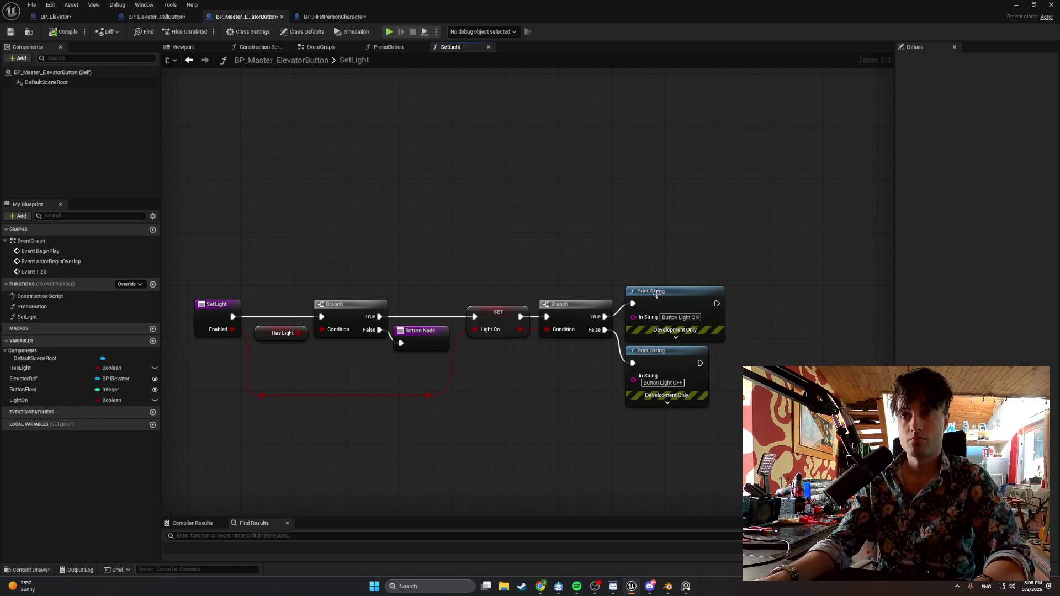
drag(656, 304, 656, 290)
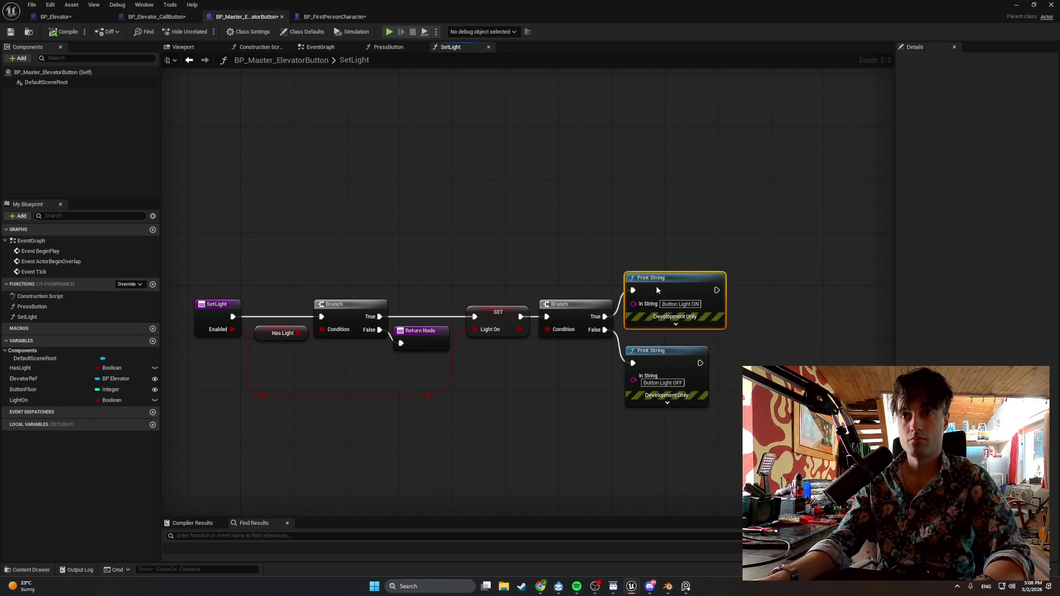
click(552, 389)
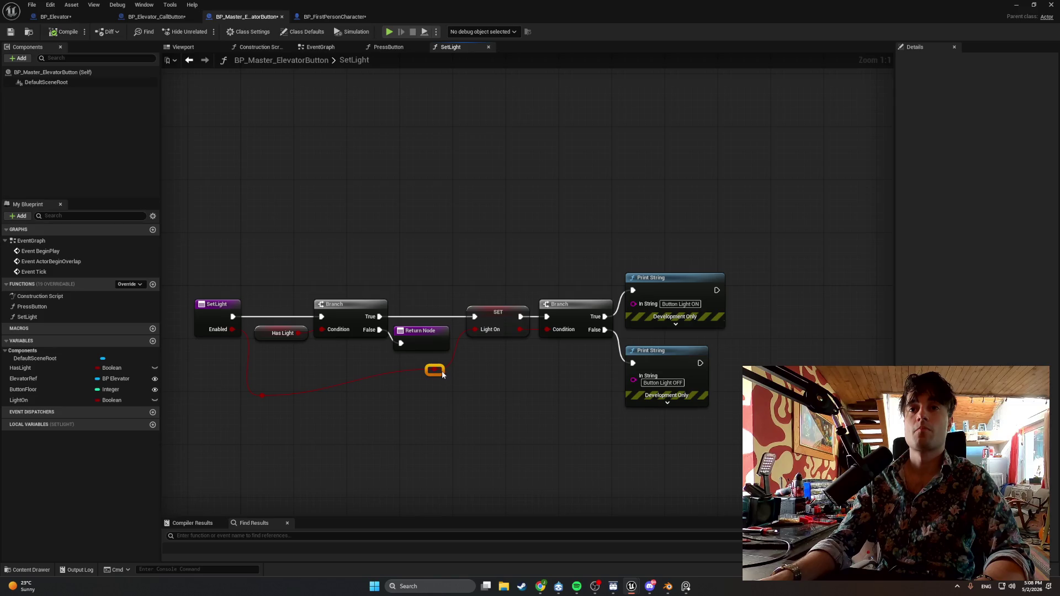
Raise the red wire's reroute knot, save BP_Master_ElevatorButton, and screenshot the SetLight graph.
drag(268, 399, 267, 380)
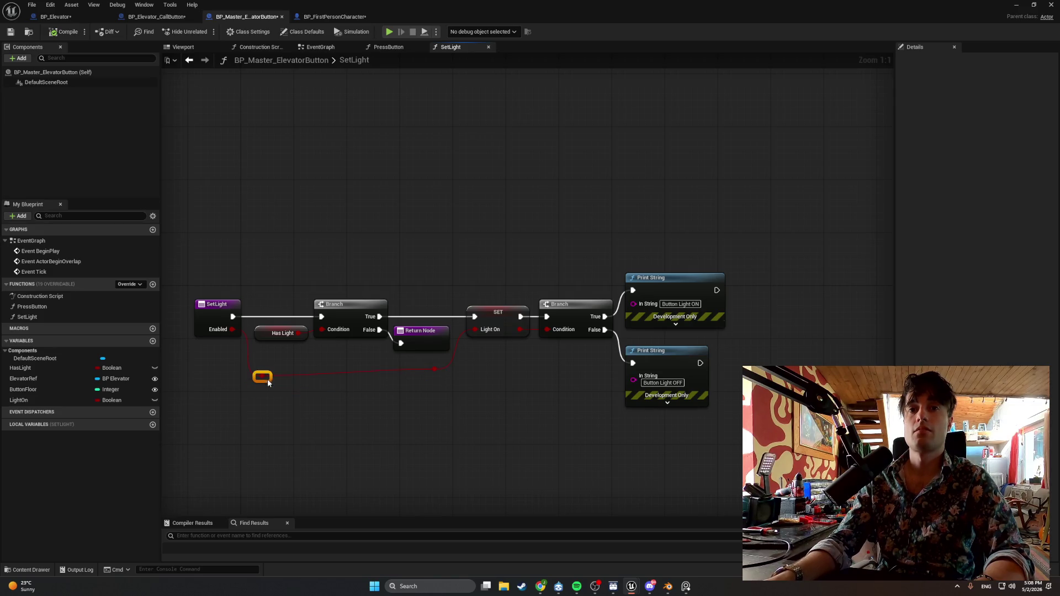
click(267, 210)
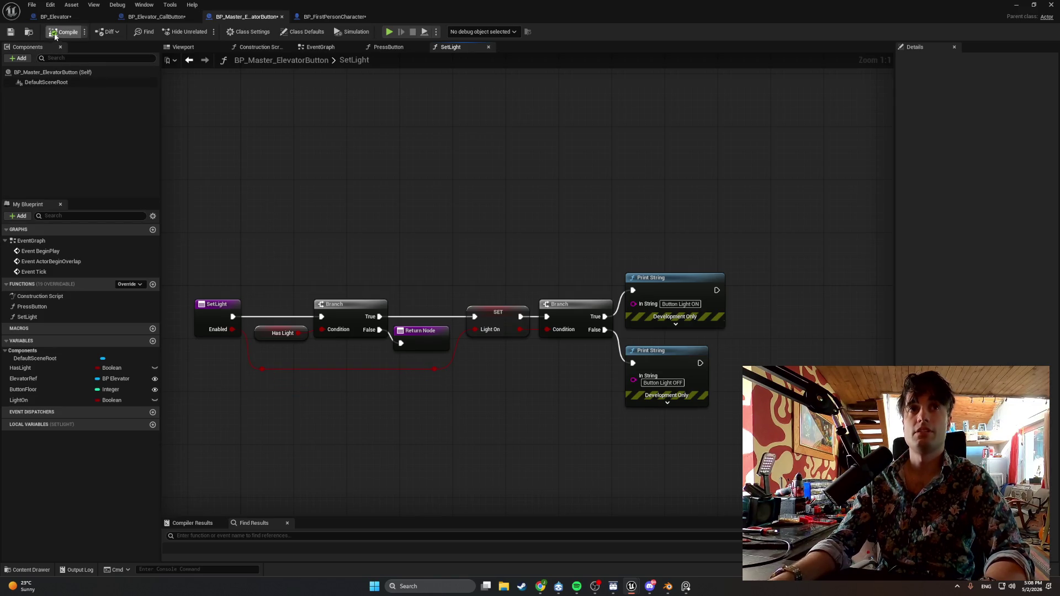
click(11, 33)
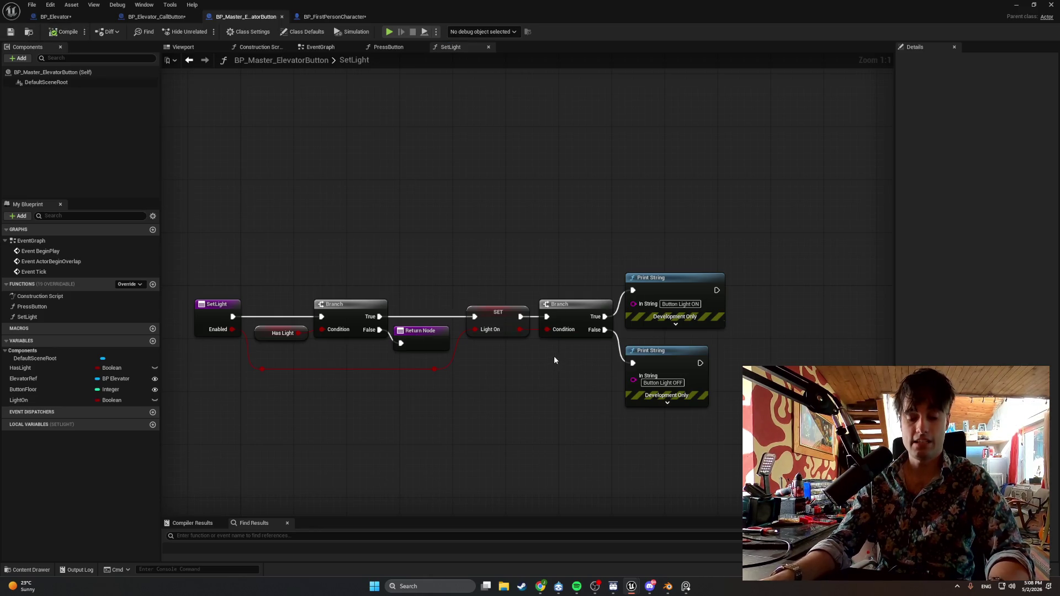
key(super+shift+s)
mouse_move(740, 430)
mouse_down()
mouse_move(494, 289)
mouse_move(183, 225)
mouse_up()
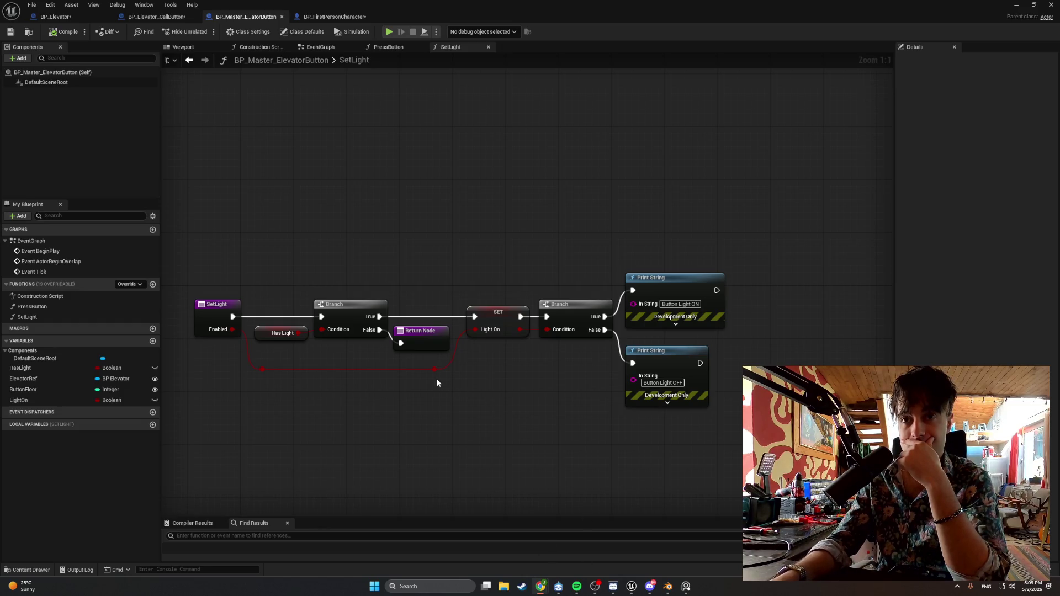
Route the red Enabled wire through a reroute point under SET, then compile the blueprint.
mouse_move(435, 367)
mouse_down()
mouse_move(545, 340)
mouse_move(546, 330)
mouse_up()
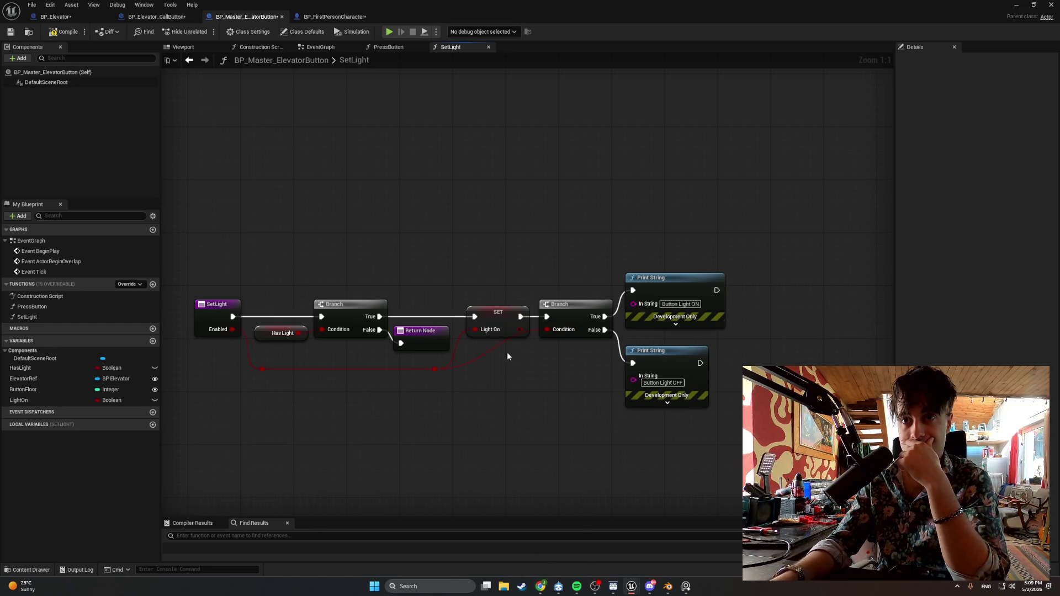
double_click(482, 356)
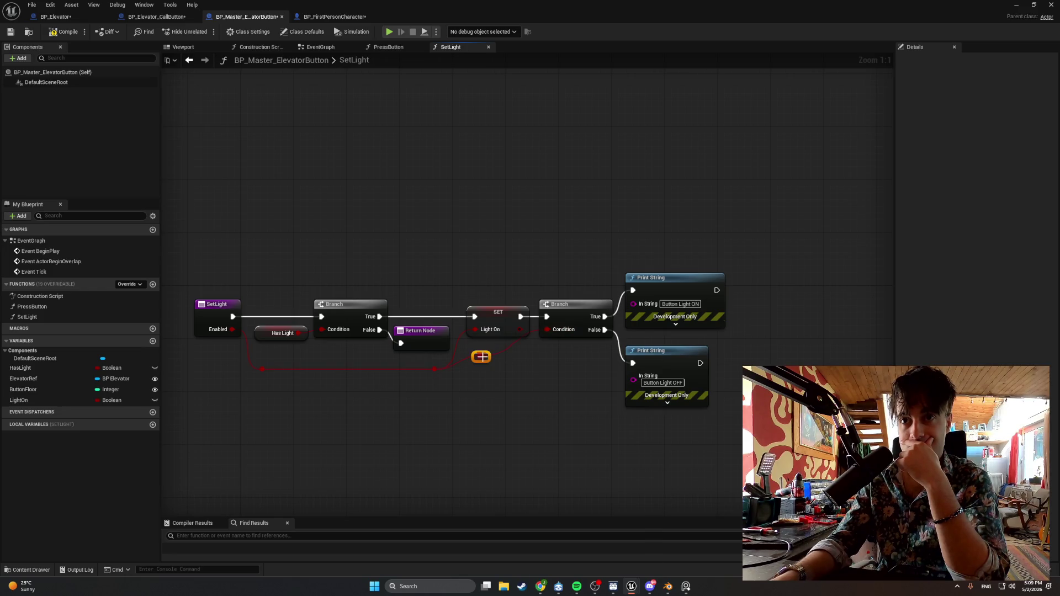
mouse_move(481, 357)
mouse_down()
mouse_move(507, 374)
mouse_move(484, 368)
mouse_move(517, 376)
mouse_up()
click(546, 405)
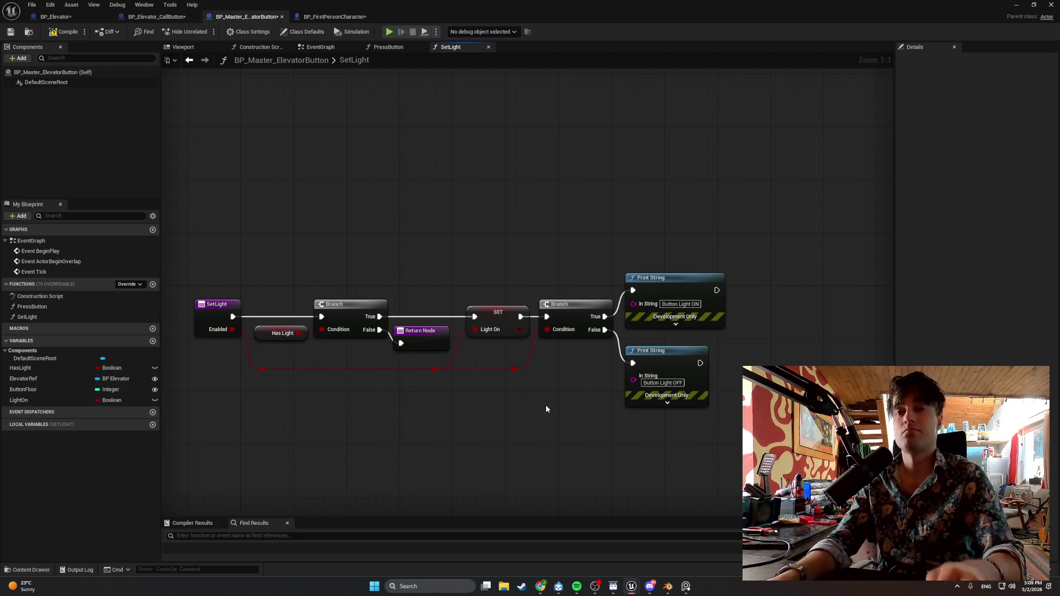
mouse_move(757, 448)
mouse_down()
mouse_move(485, 288)
mouse_move(298, 244)
mouse_move(194, 241)
mouse_up()
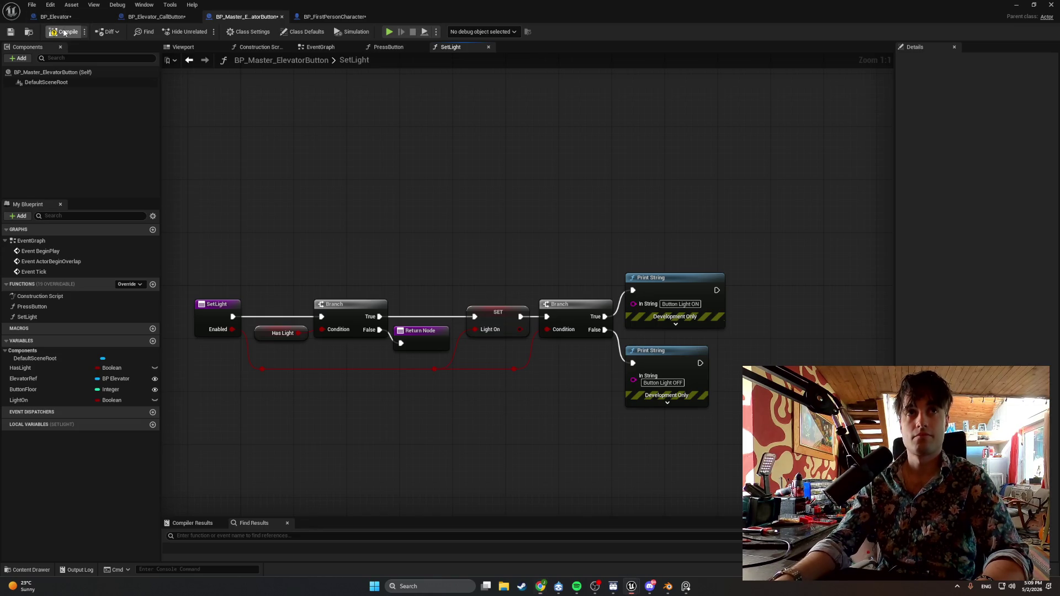
click(64, 32)
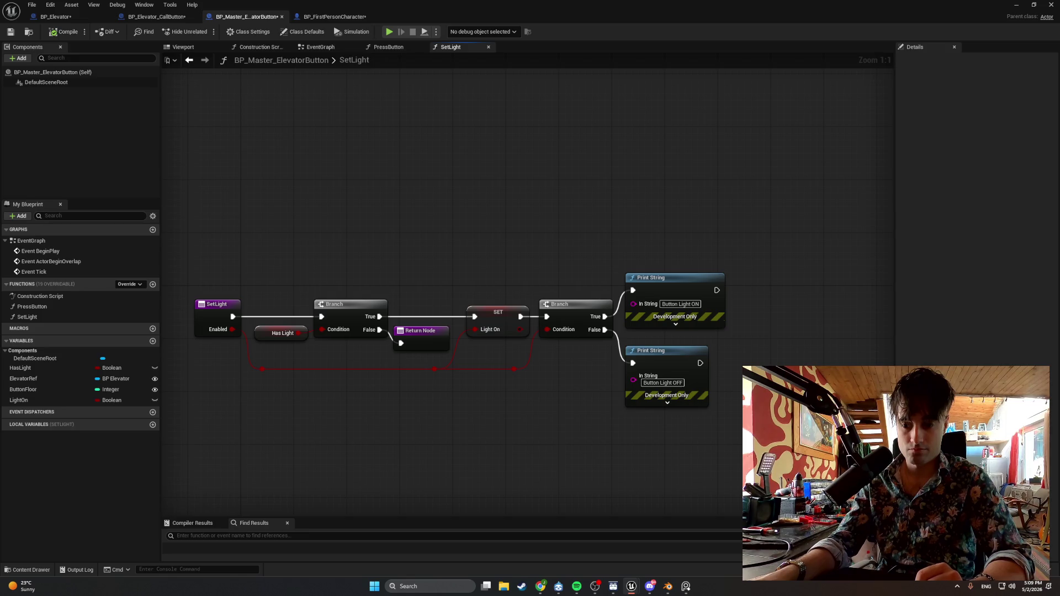
In BP_Elevator, add a trial event graph with the default name and delete it again.
click(55, 16)
mouse_move(214, 284)
mouse_down()
mouse_move(244, 290)
mouse_move(272, 373)
mouse_up()
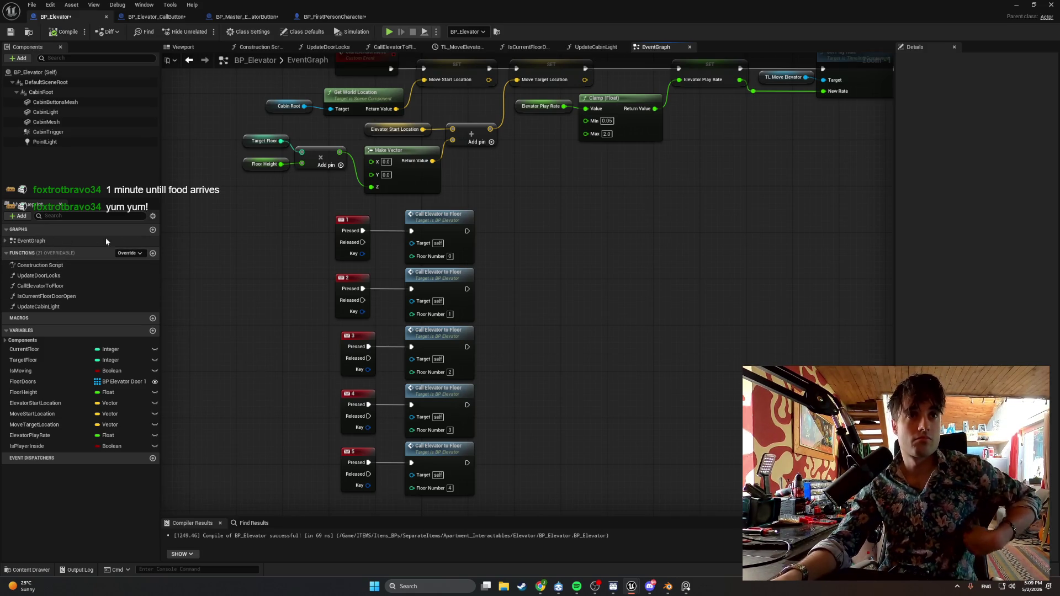
click(6, 242)
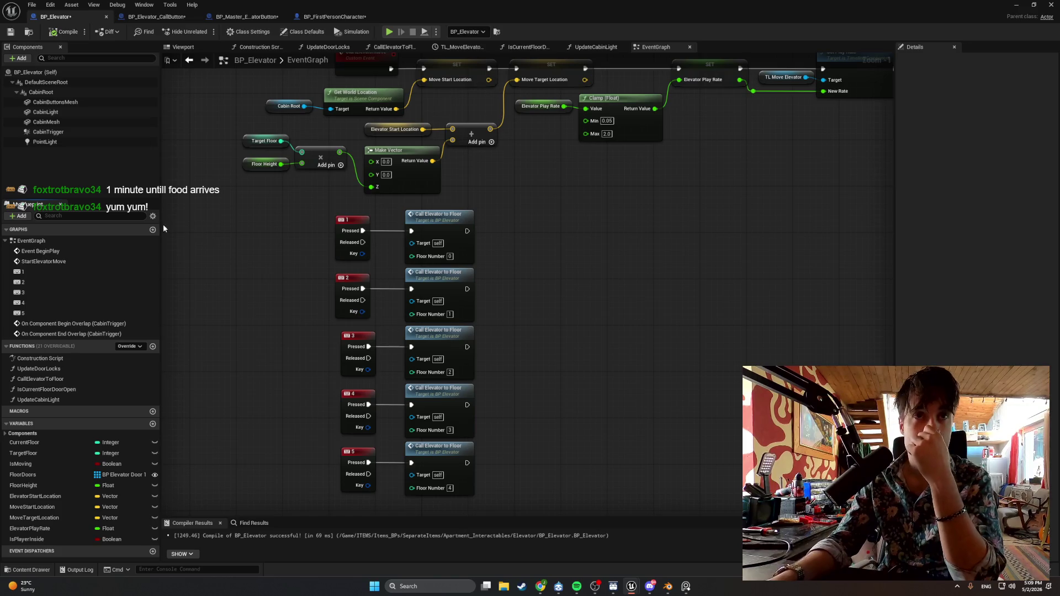
click(148, 230)
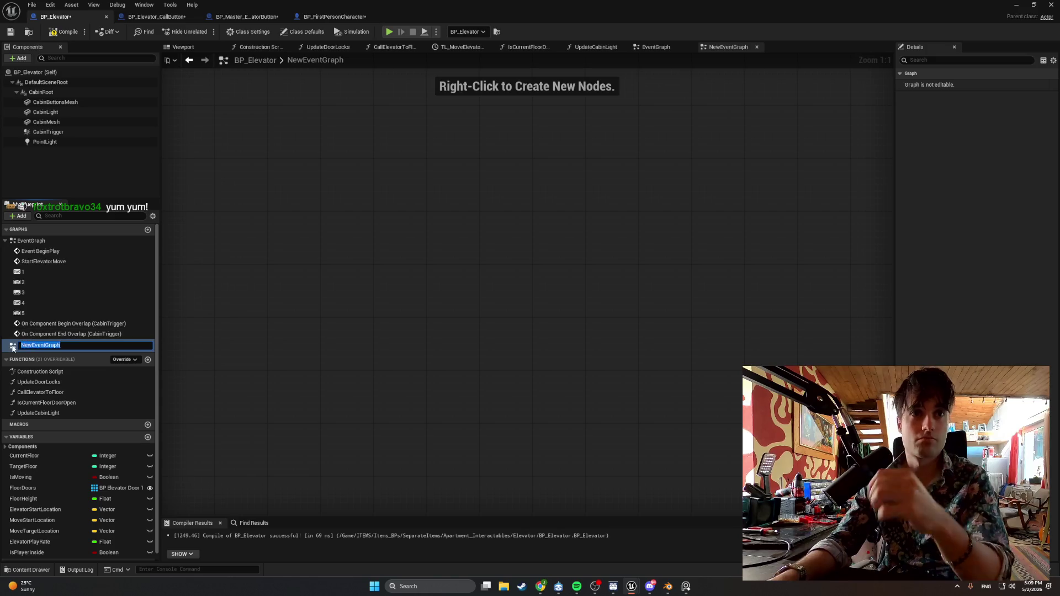
key(Return)
key(Delete)
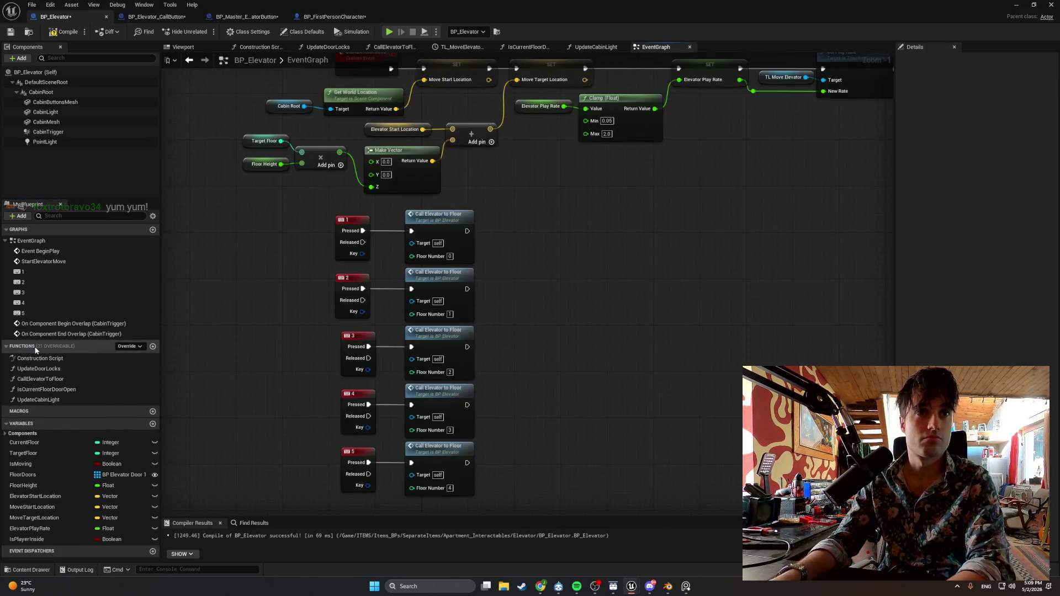
Check the class defaults, then add a new event graph named OnElevatorArrived.
click(47, 72)
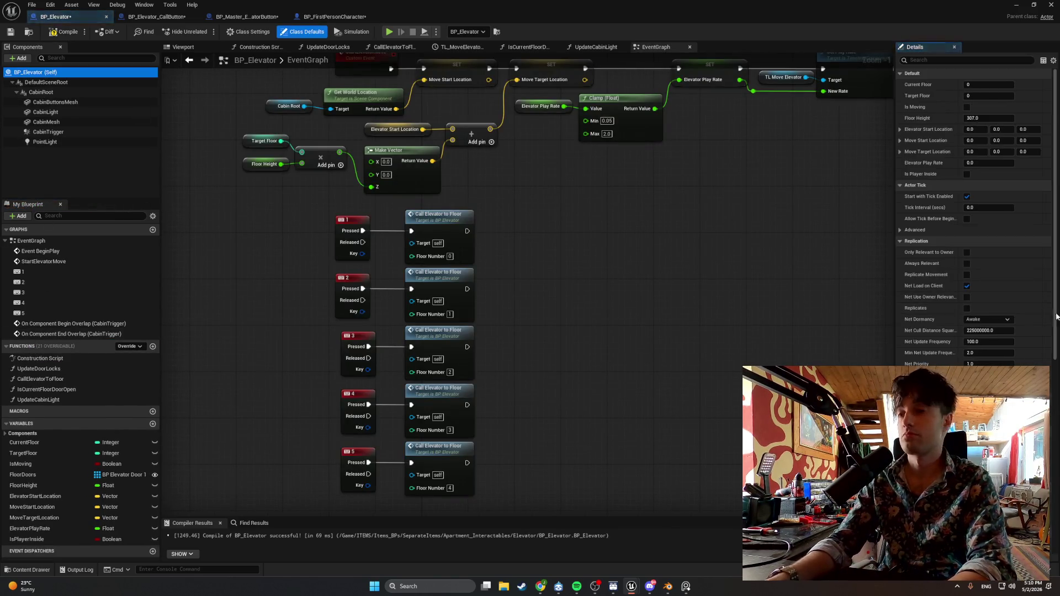
scroll(994, 321, down, 10)
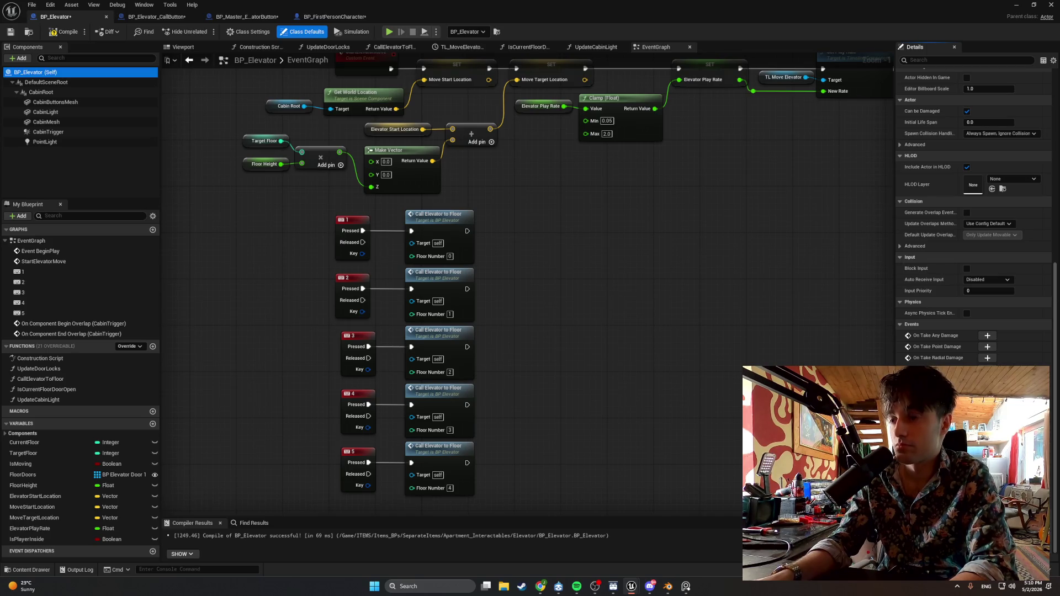
click(146, 230)
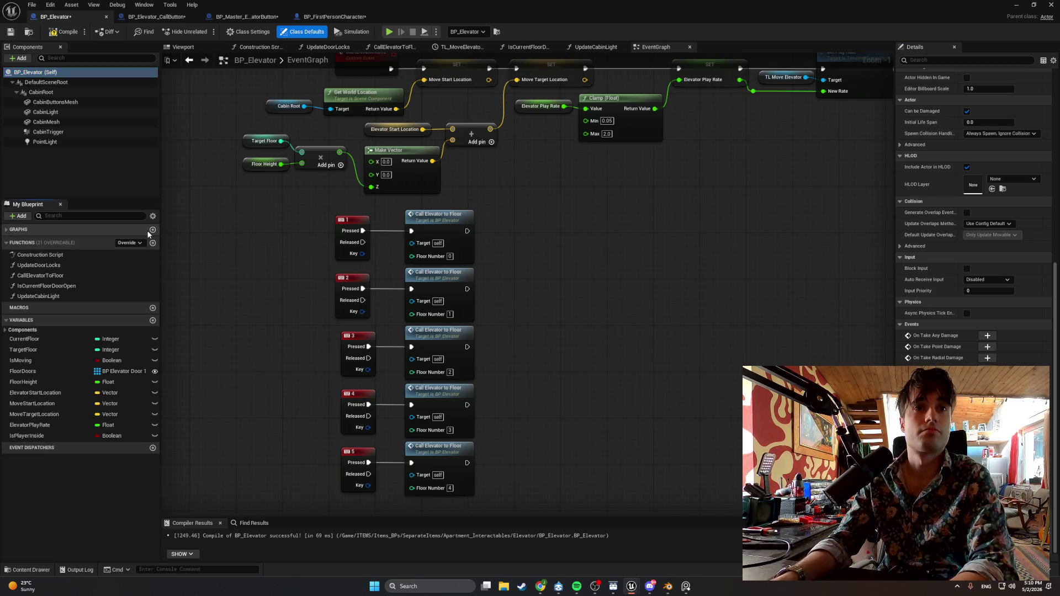
click(141, 231)
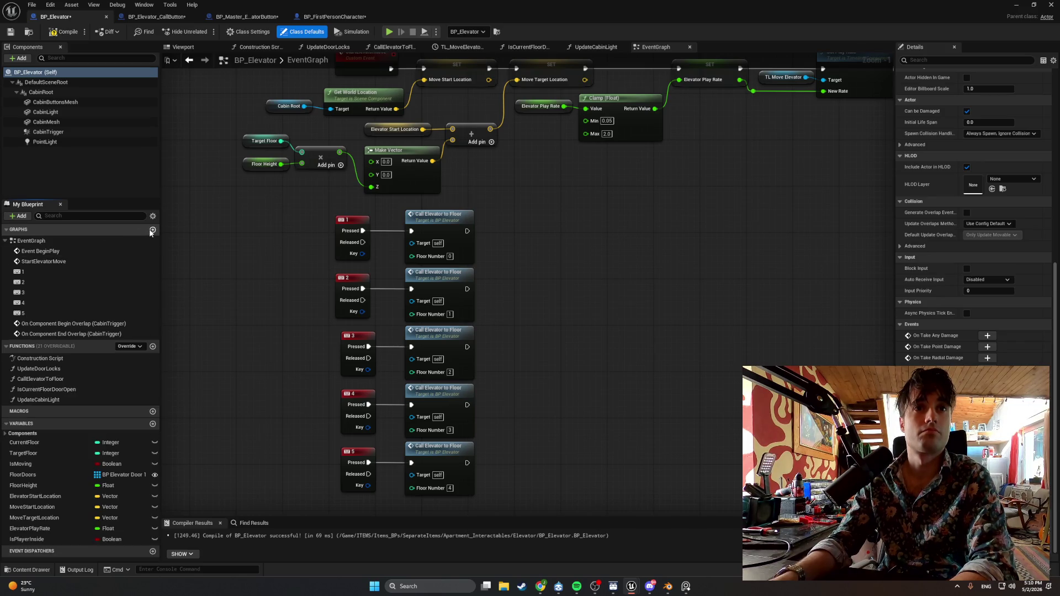
click(151, 231)
text(On)
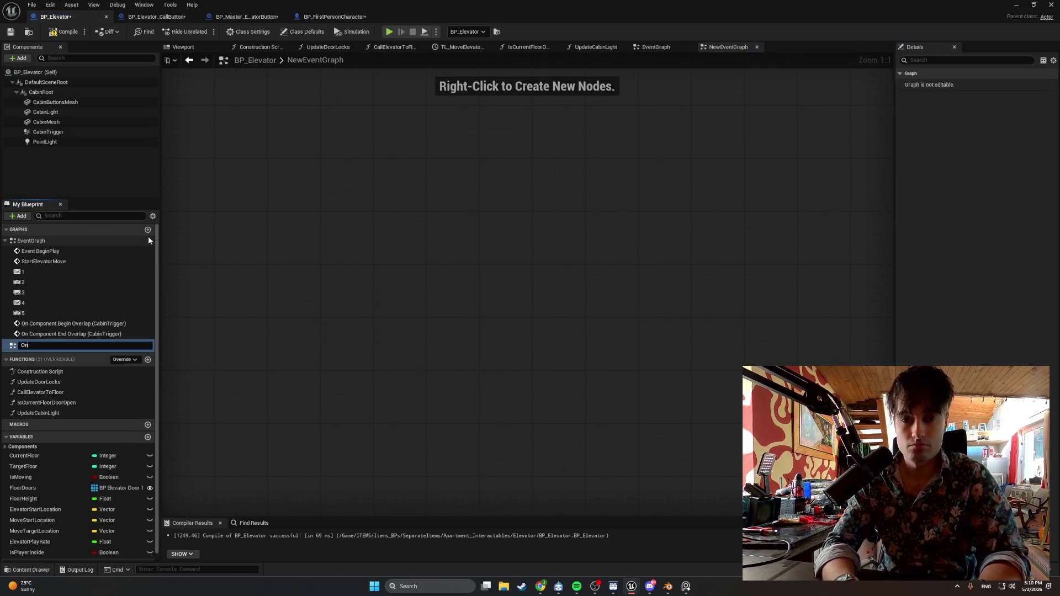
text(Elevat)
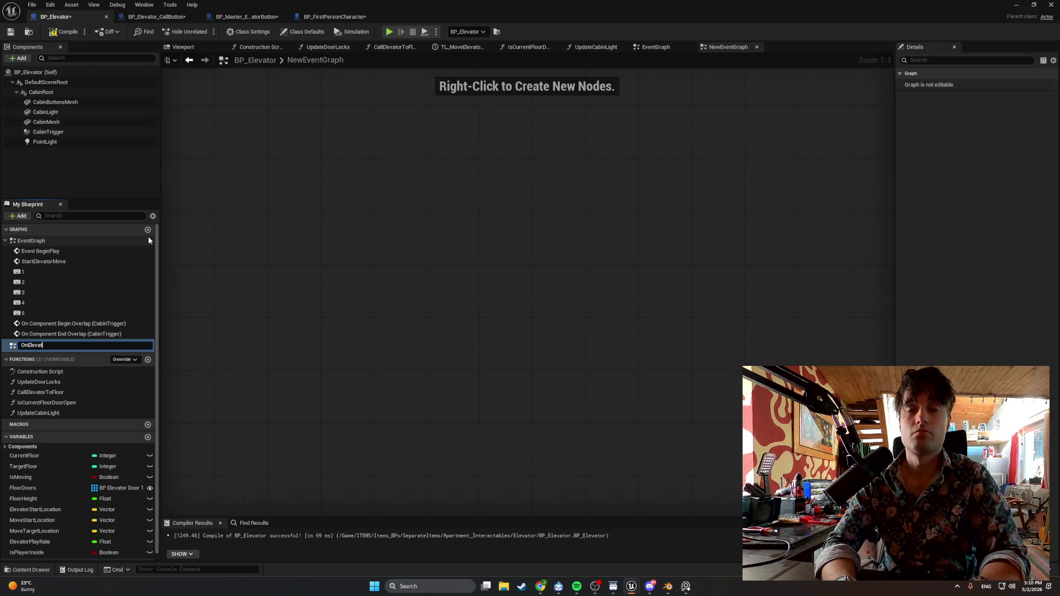
text(orA)
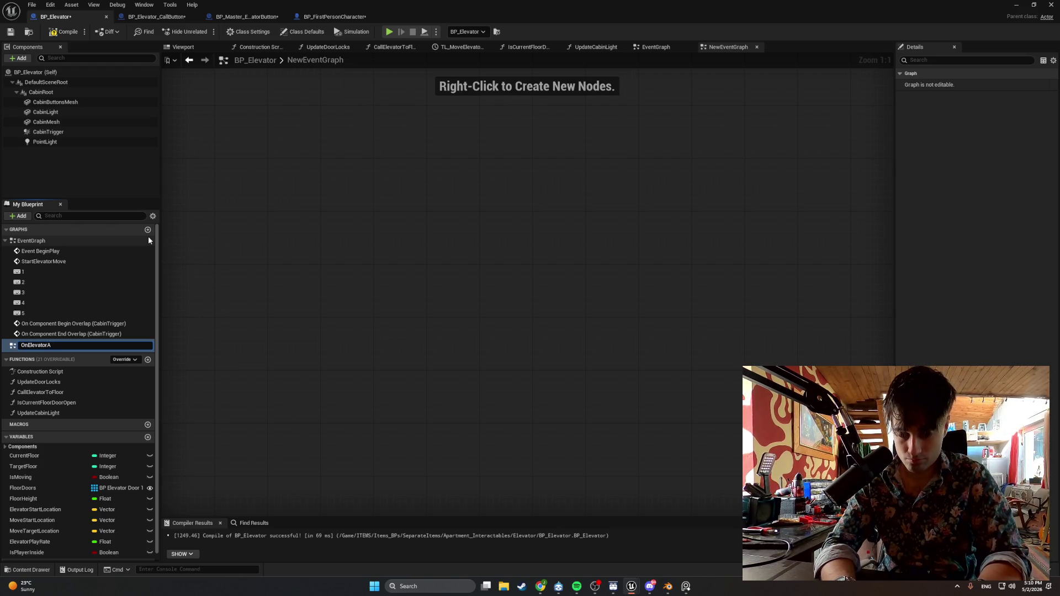
text(rrived)
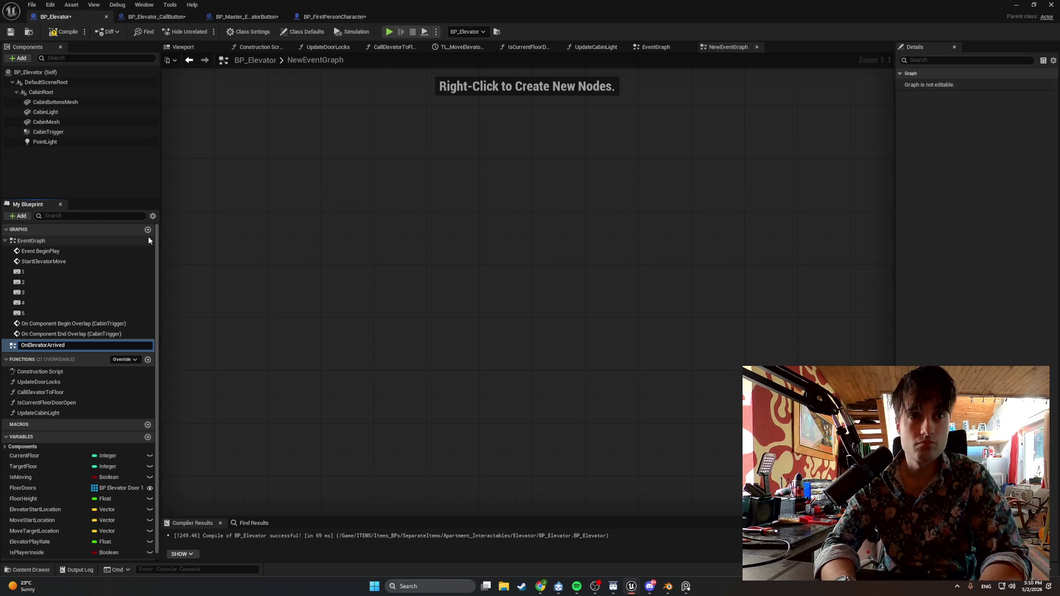
key(Return)
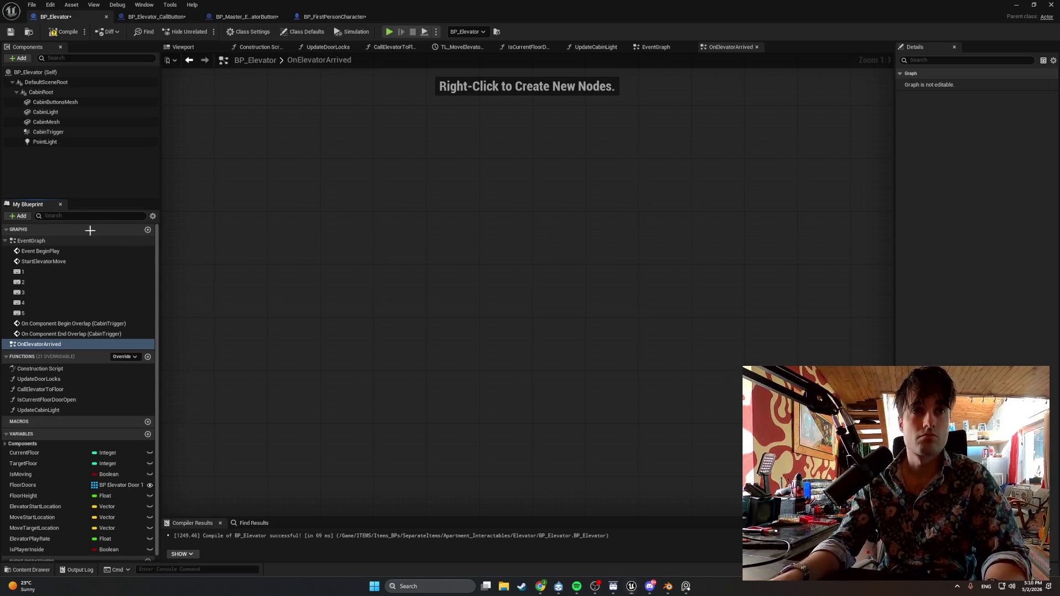
Screenshot the Graphs list, then delete the OnElevatorArrived graph.
key(super+shift+s)
drag(150, 355, 1, 226)
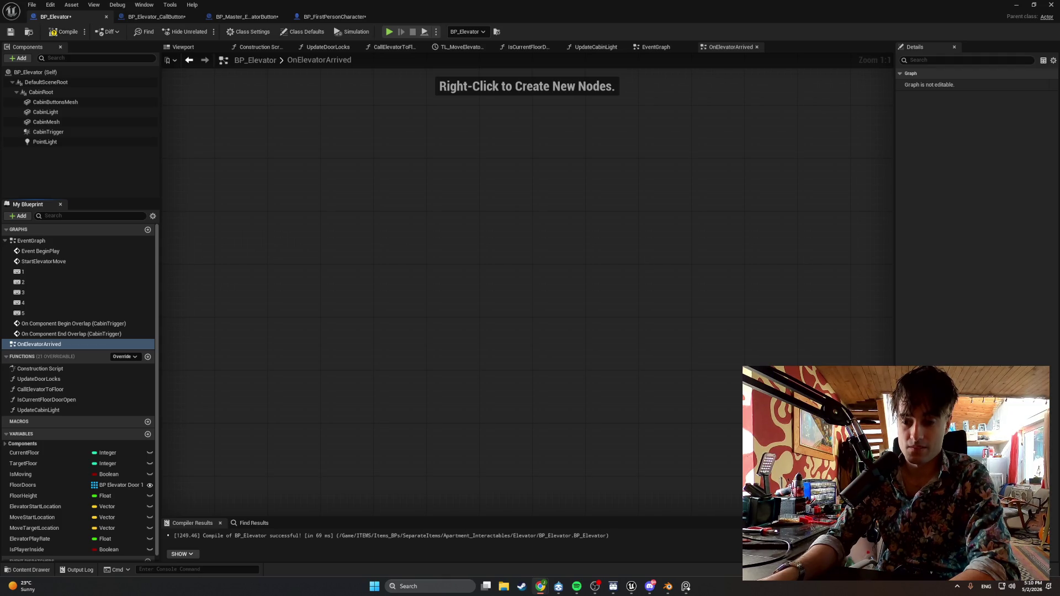
key(Delete)
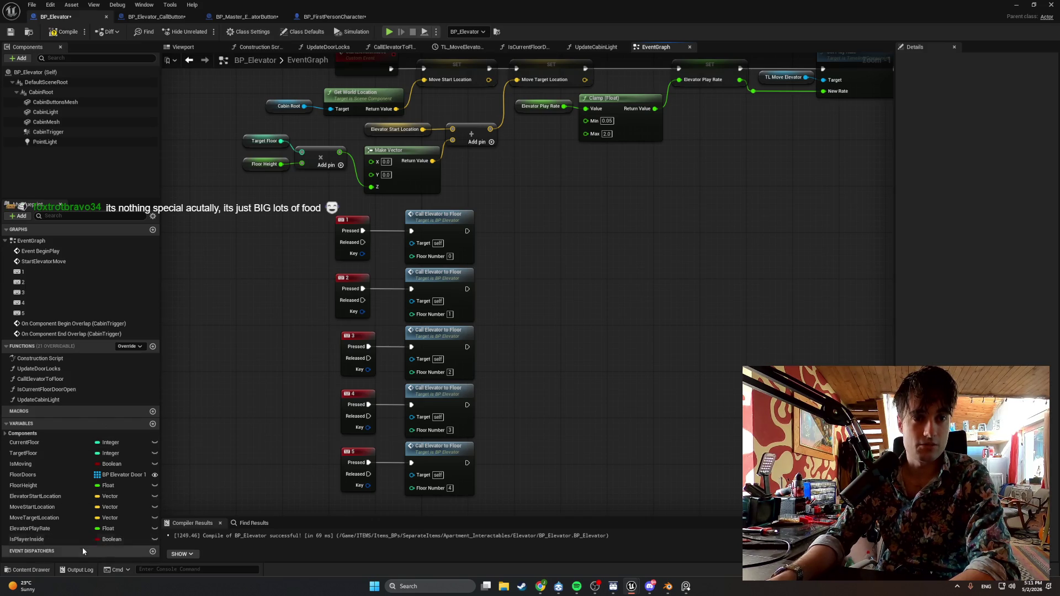
Create an OnElevatorArrived event dispatcher in the Default category and compile.
click(152, 551)
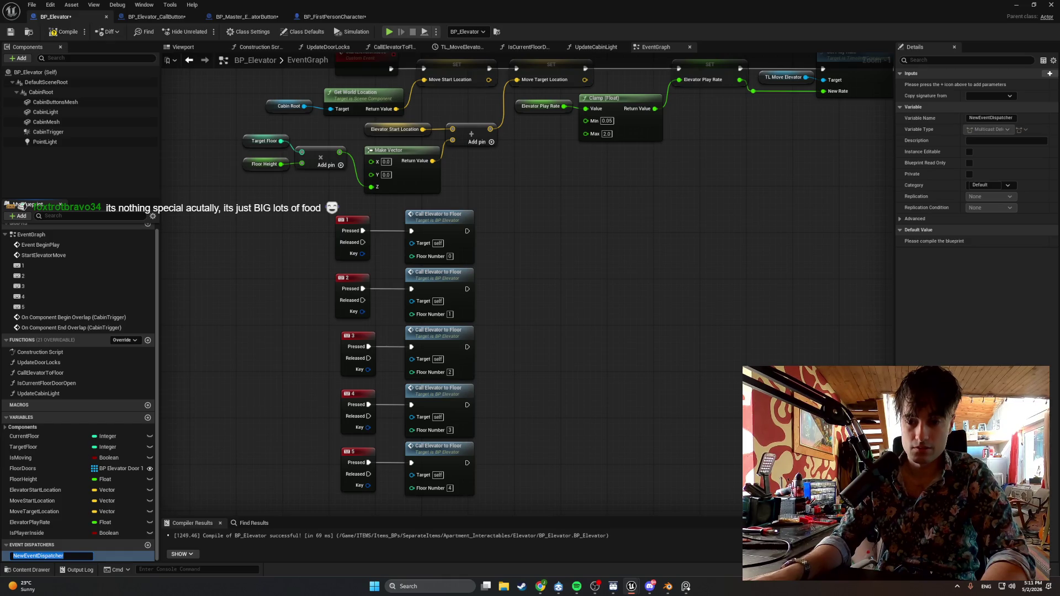
text(O)
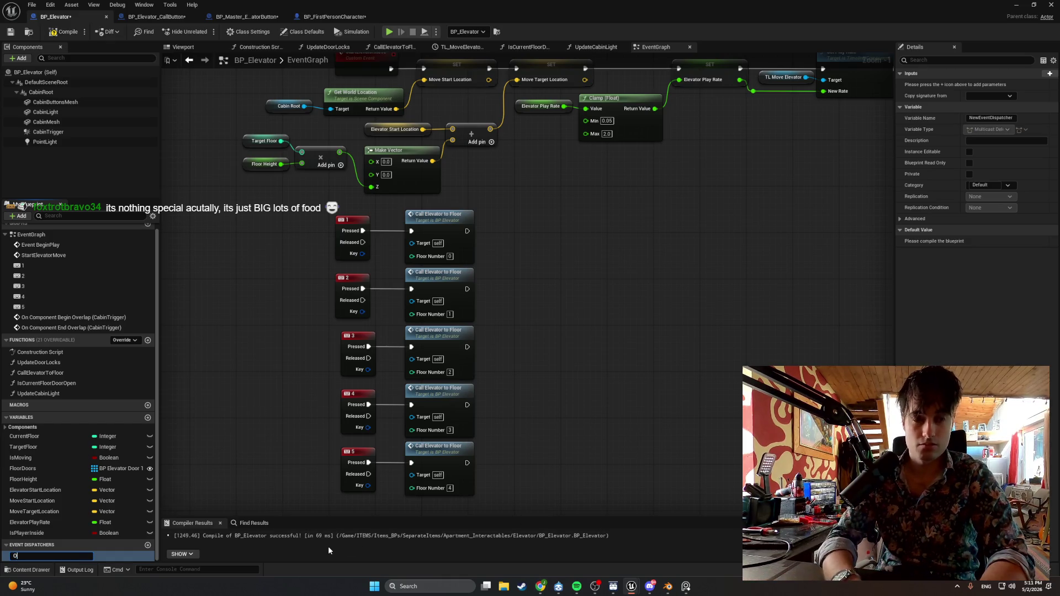
text(nElevatorA)
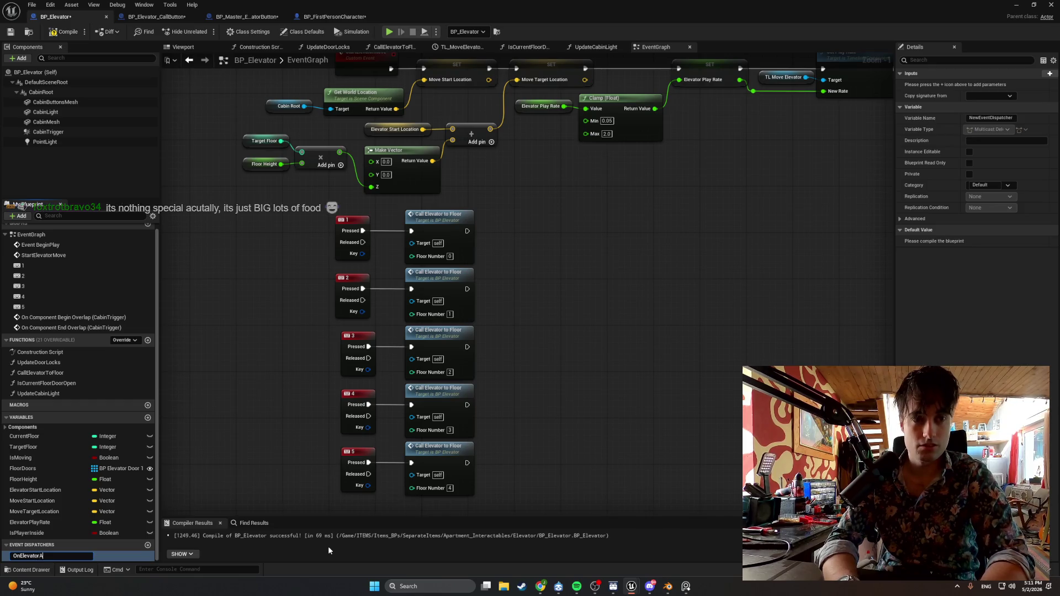
text(rrived)
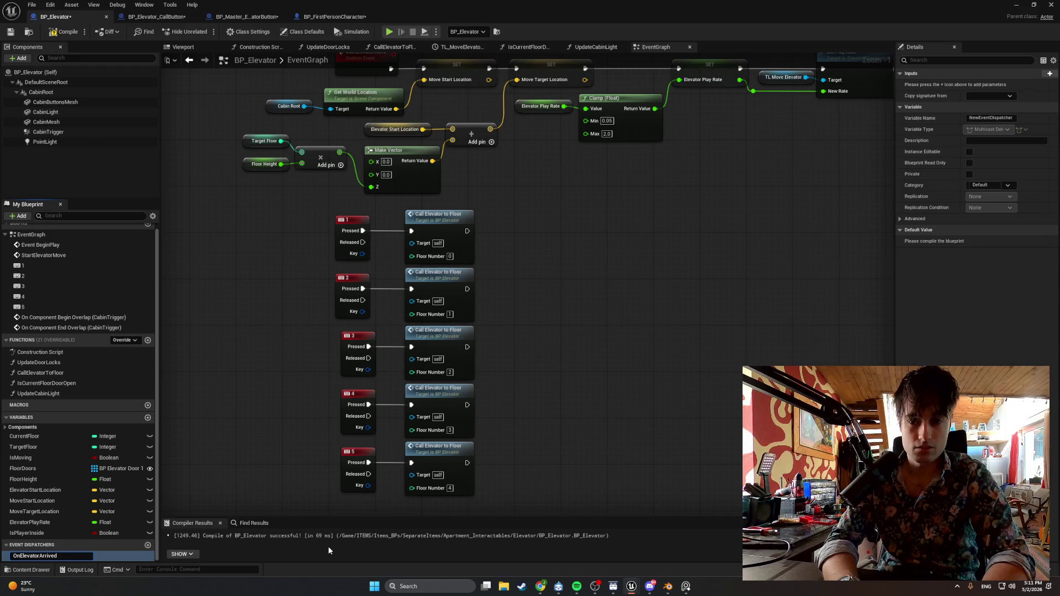
key(Return)
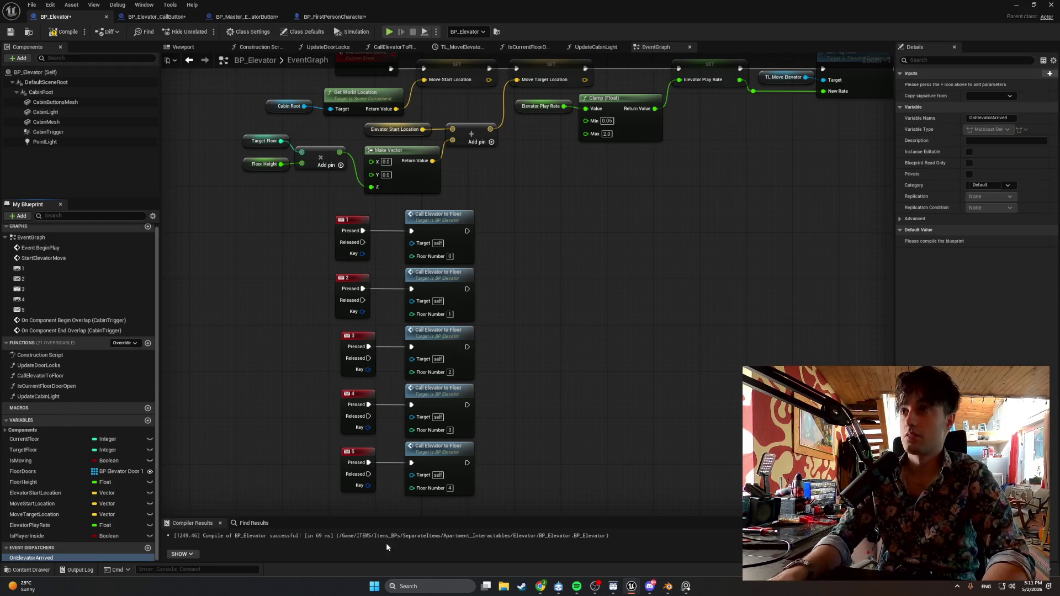
click(56, 559)
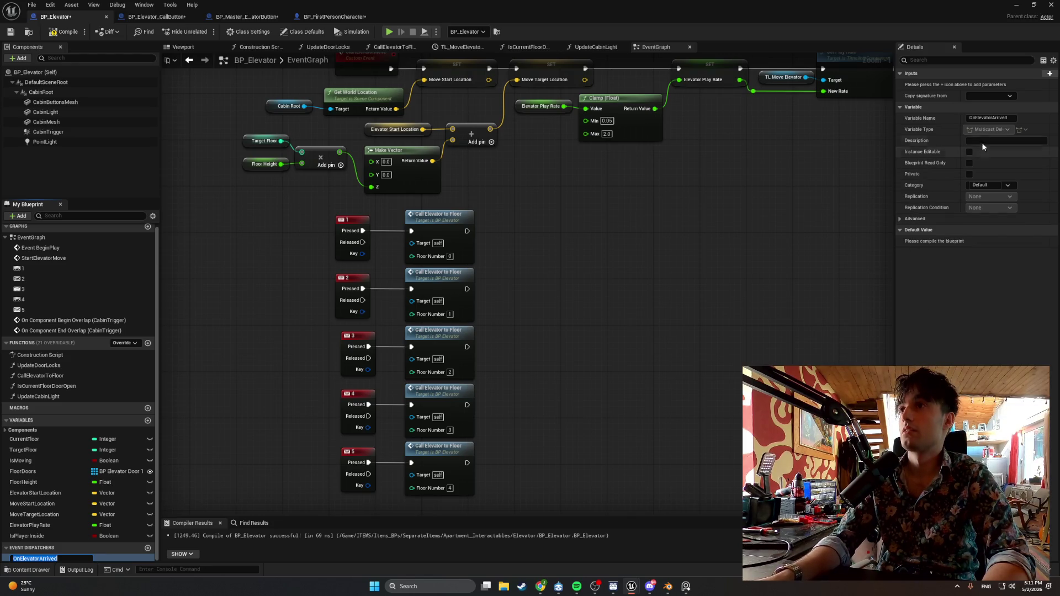
click(1006, 185)
click(974, 192)
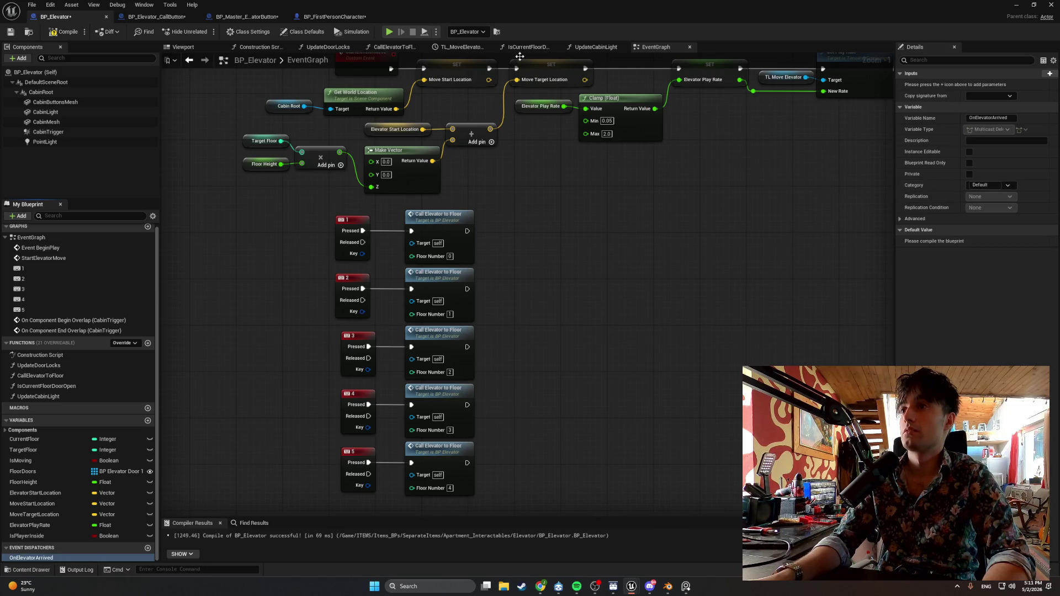
click(66, 30)
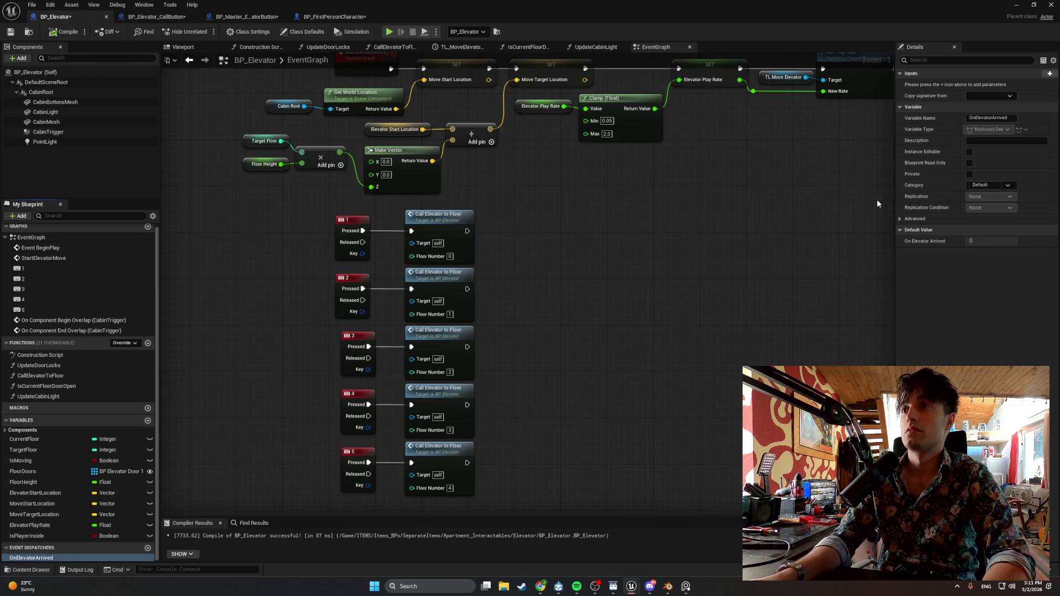
Review the dispatcher's advanced and signature settings, screenshot them, and add an input parameter.
click(907, 220)
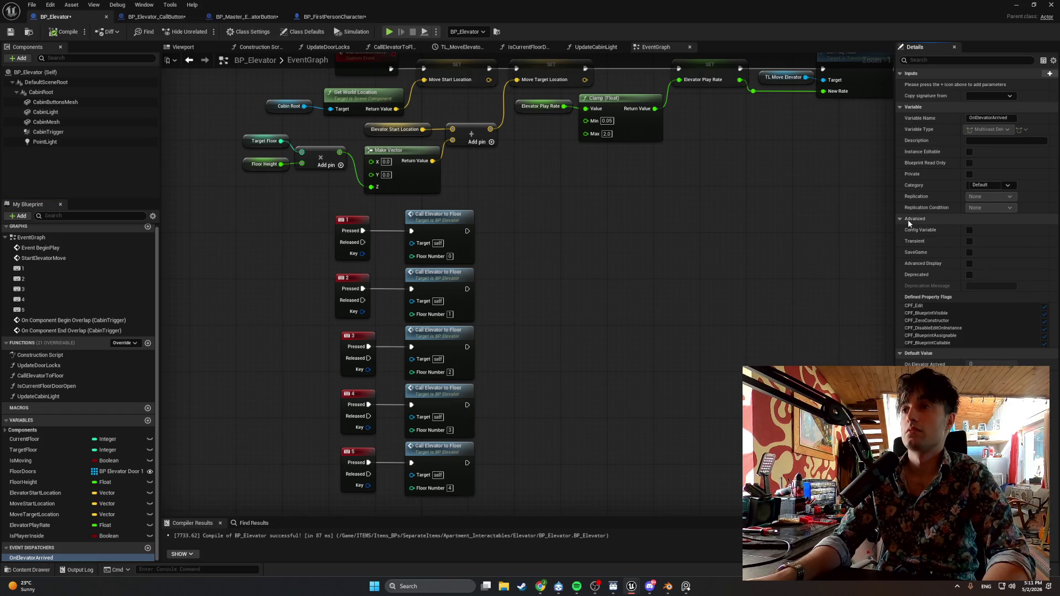
click(907, 220)
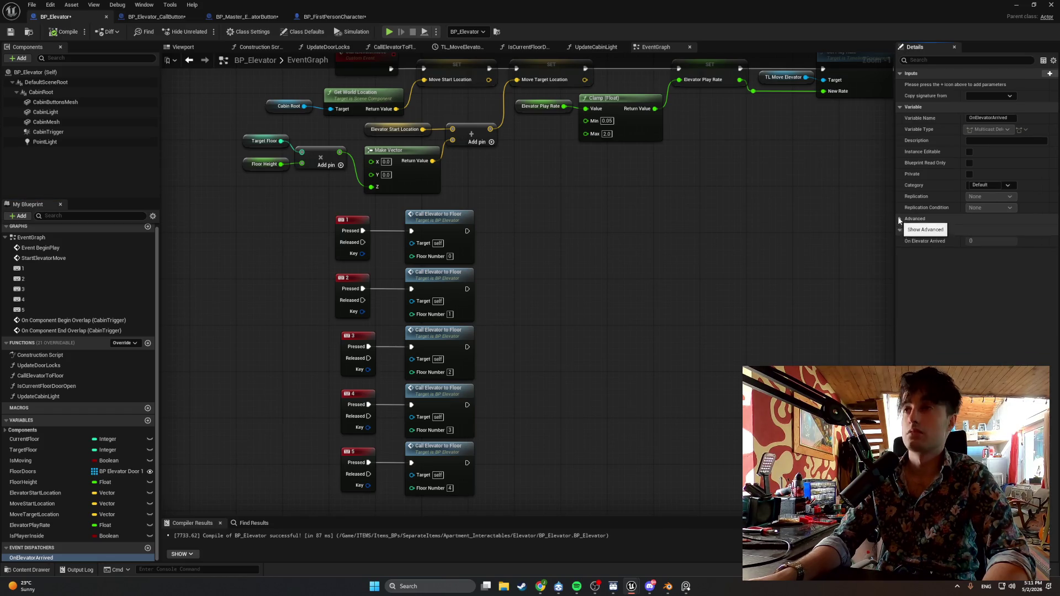
click(988, 97)
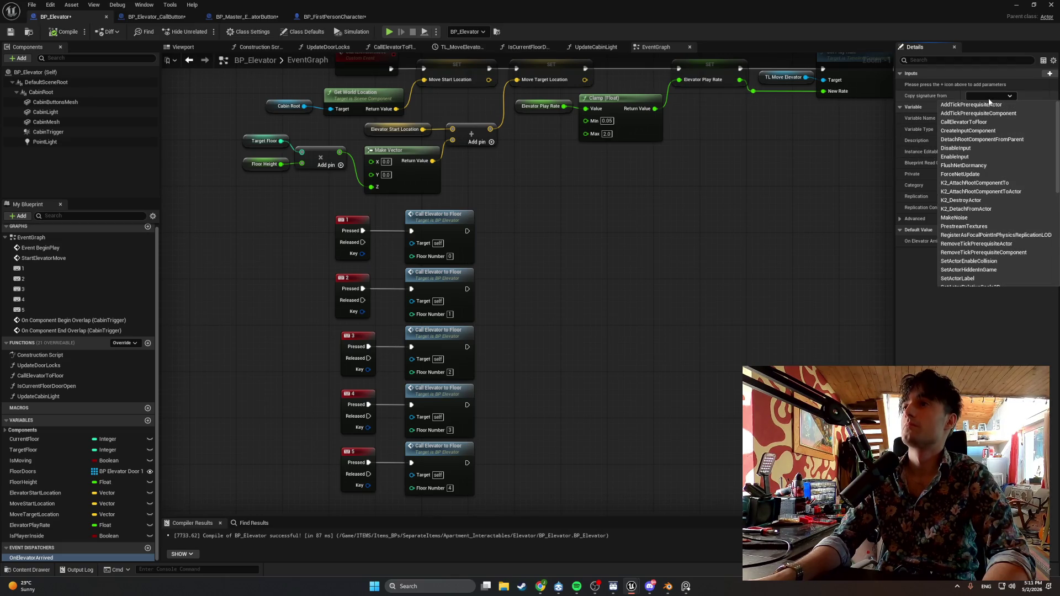
click(988, 97)
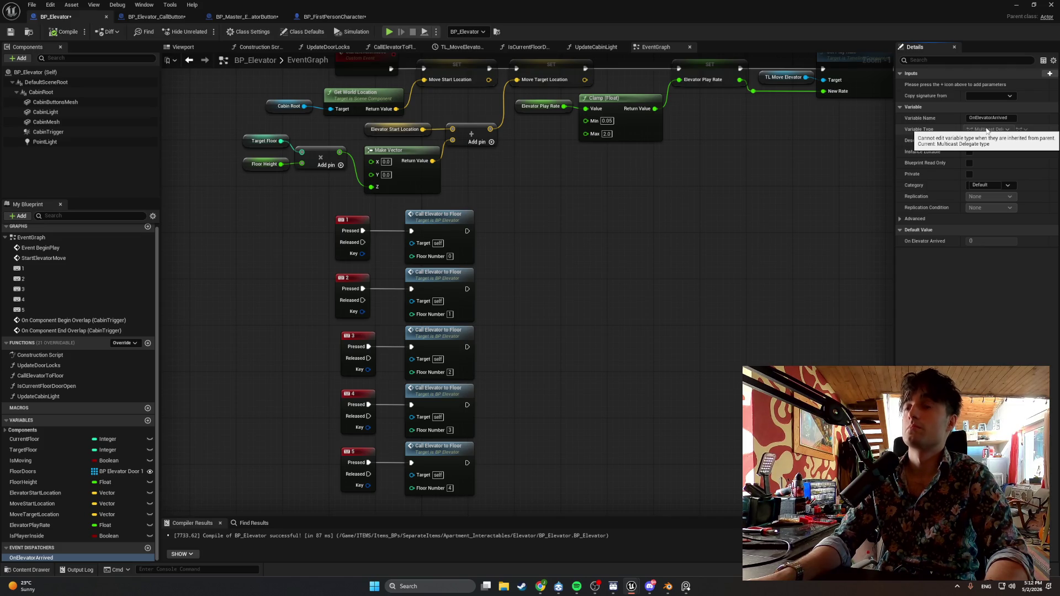
key(super+shift+s)
drag(1055, 267, 868, 45)
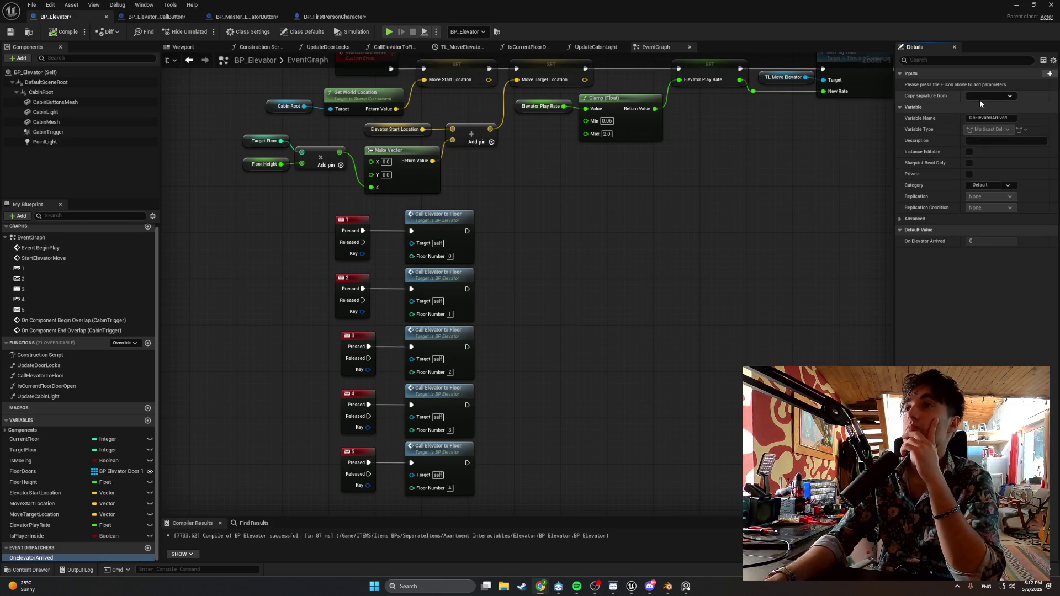
click(1050, 73)
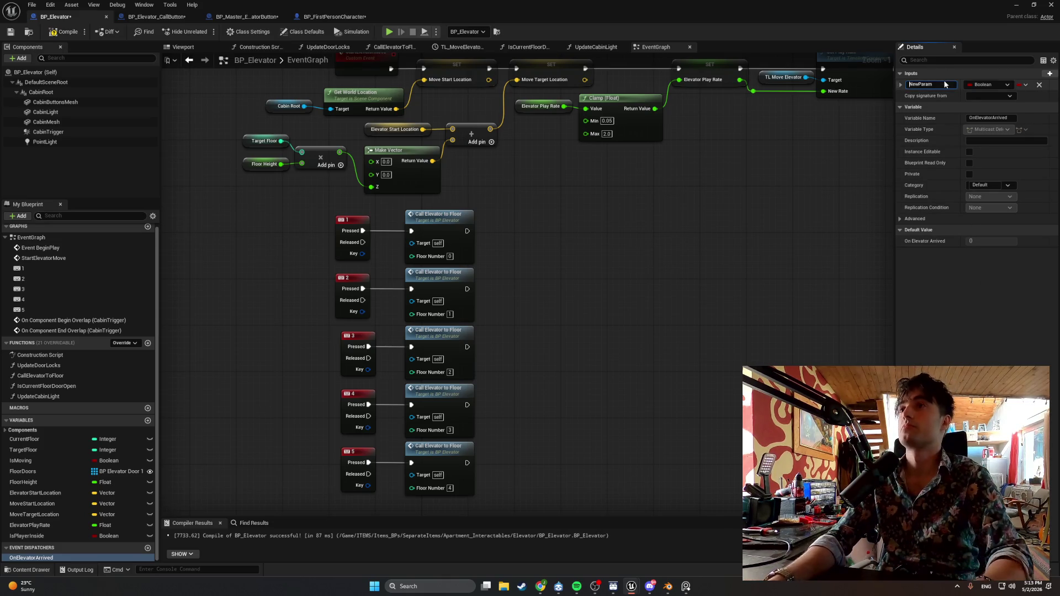
Rename the dispatcher input to ArrivedFloor, make it an Integer, and compile.
click(900, 85)
double_click(944, 84)
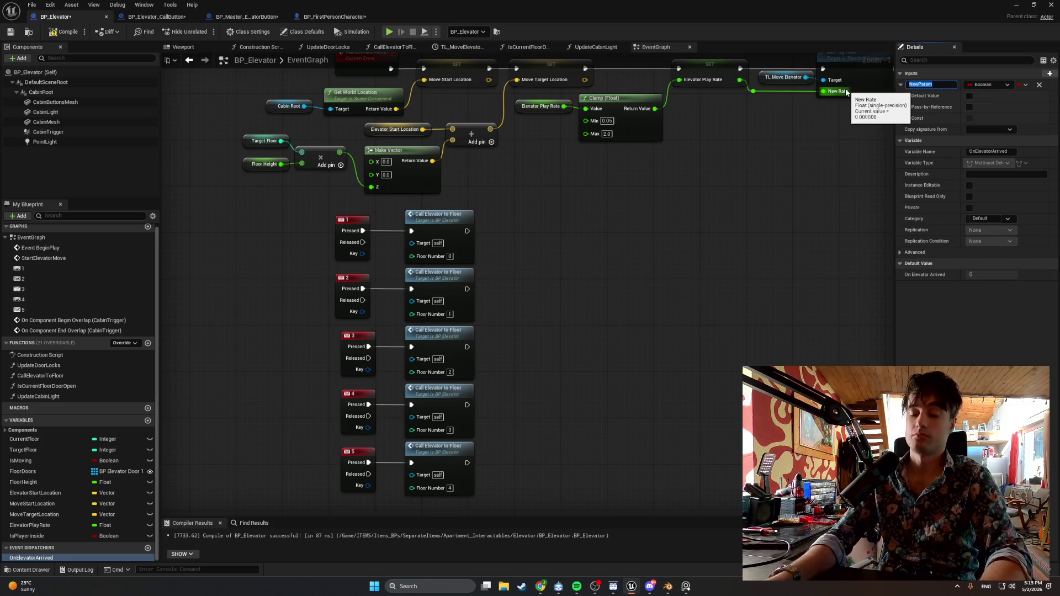
text(ArrivedFloor)
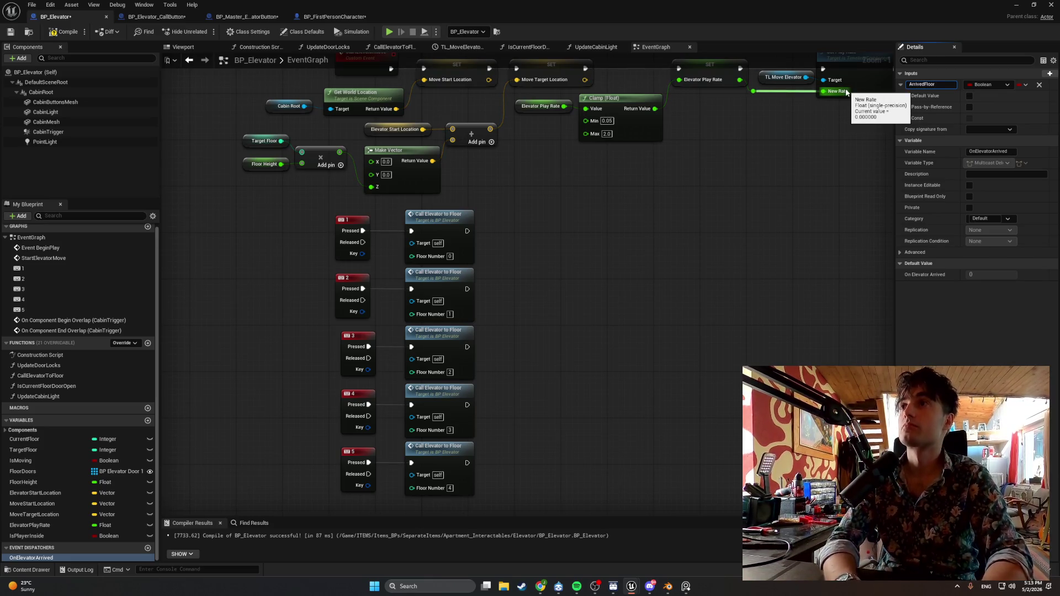
click(1003, 84)
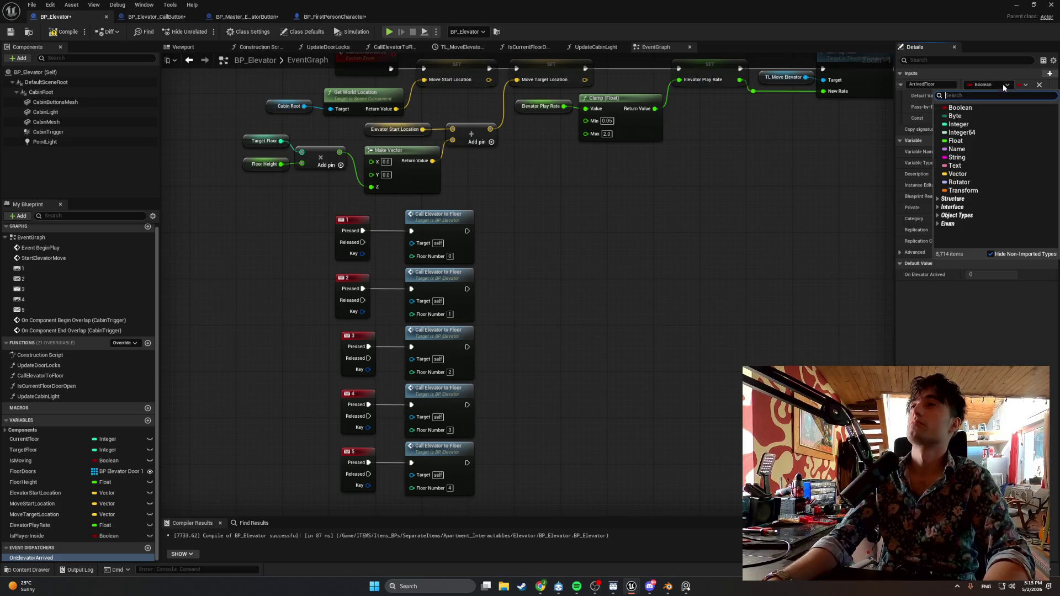
key(Escape)
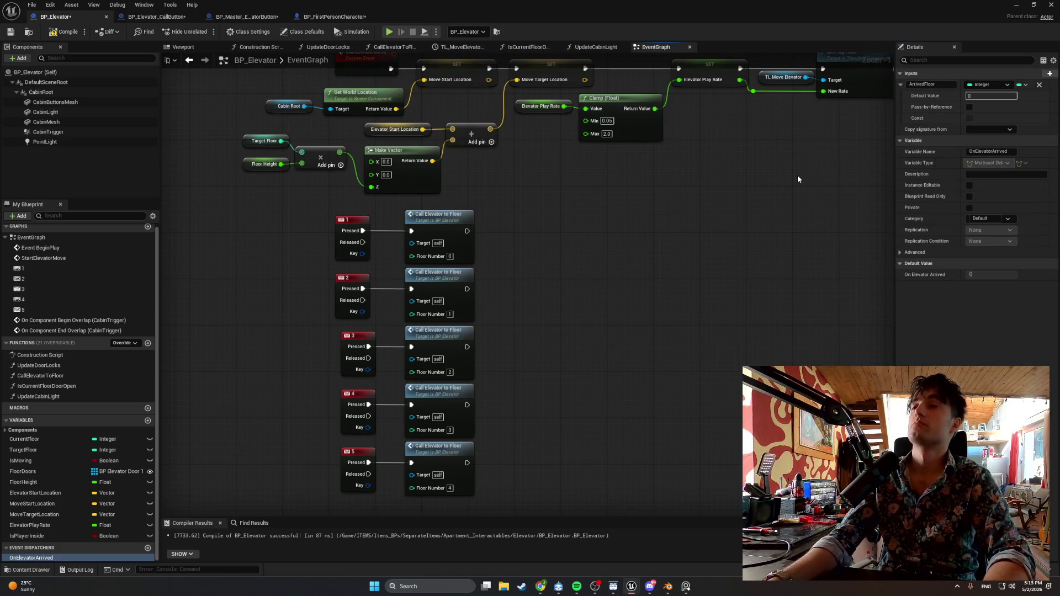
click(50, 35)
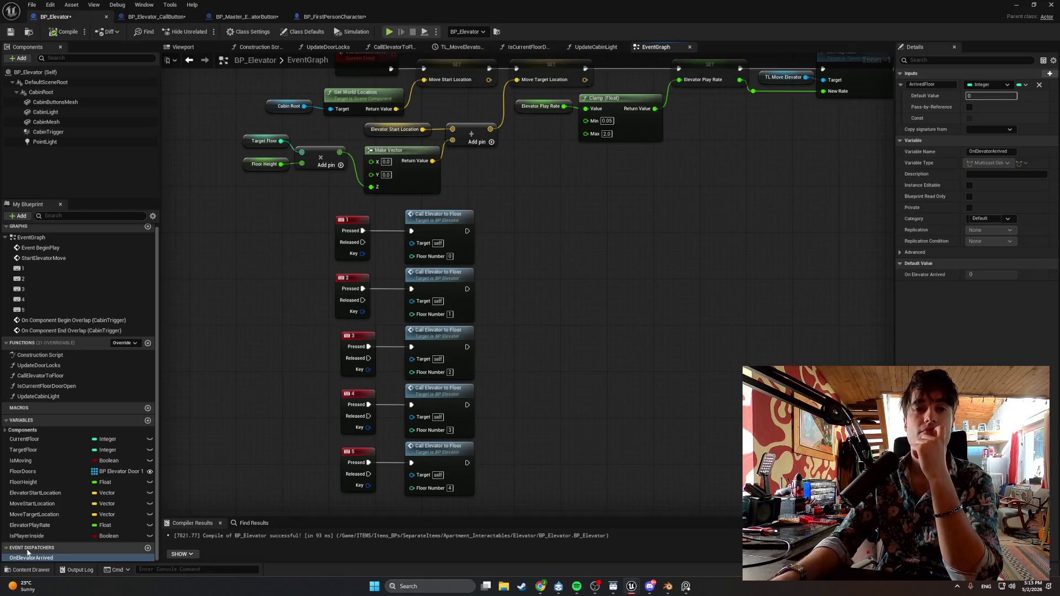
Place a Call OnElevatorArrived node in the graph, then delete it again.
drag(31, 557, 575, 381)
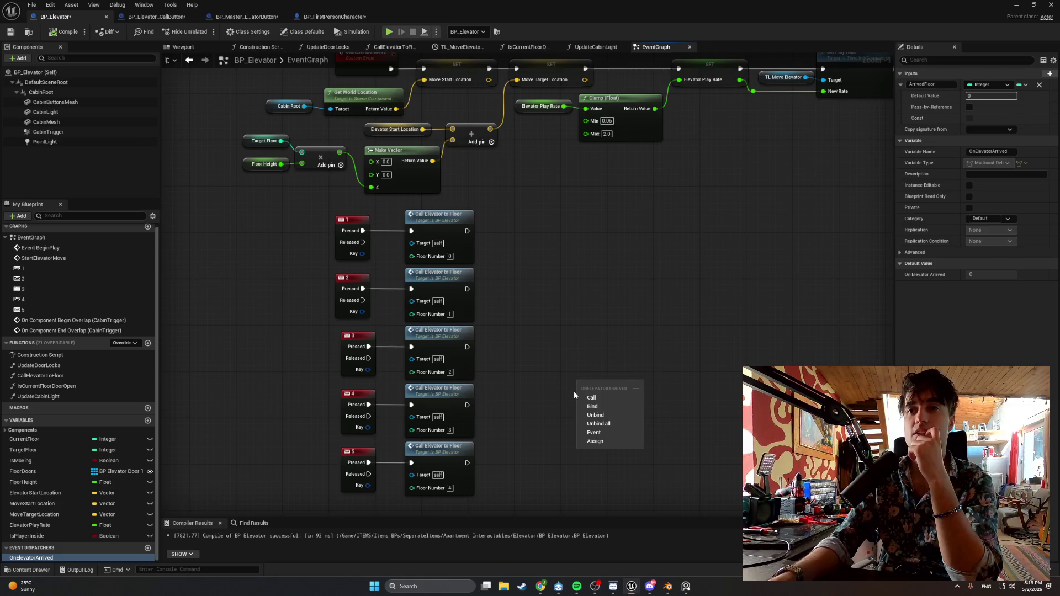
click(591, 397)
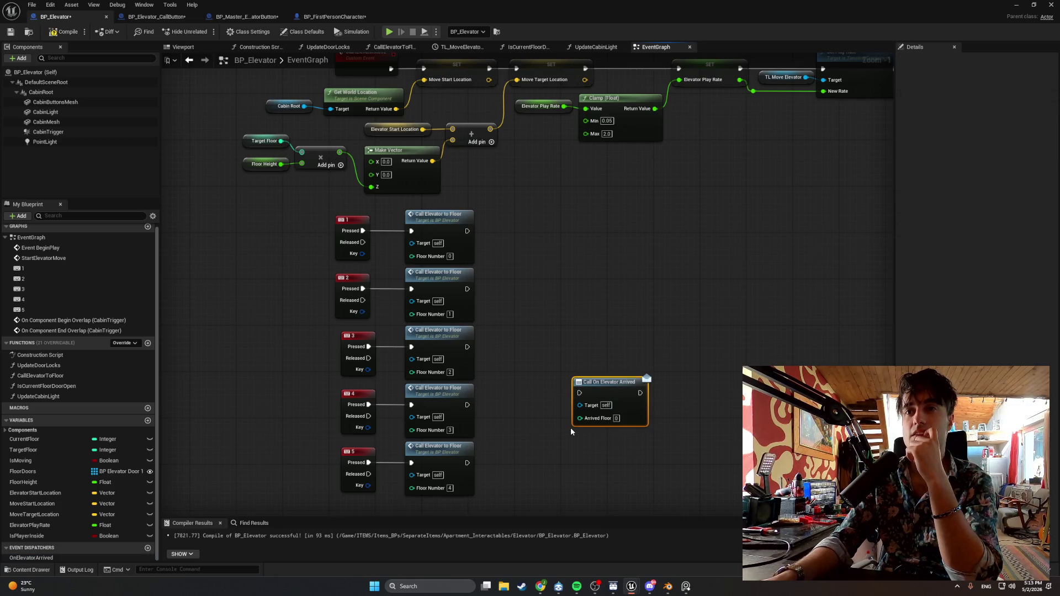
key(Delete)
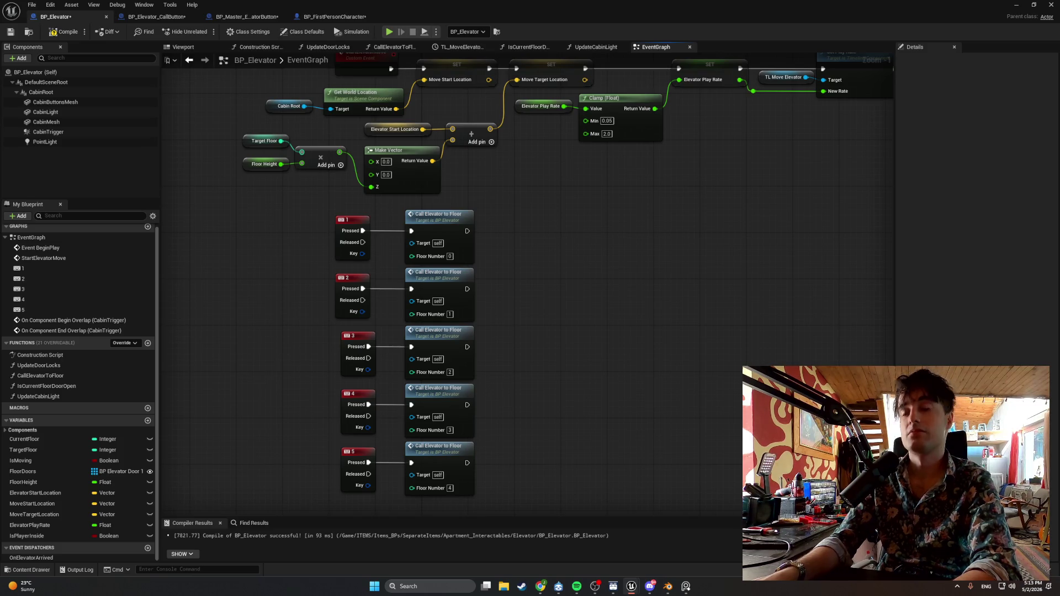
drag(593, 349, 534, 404)
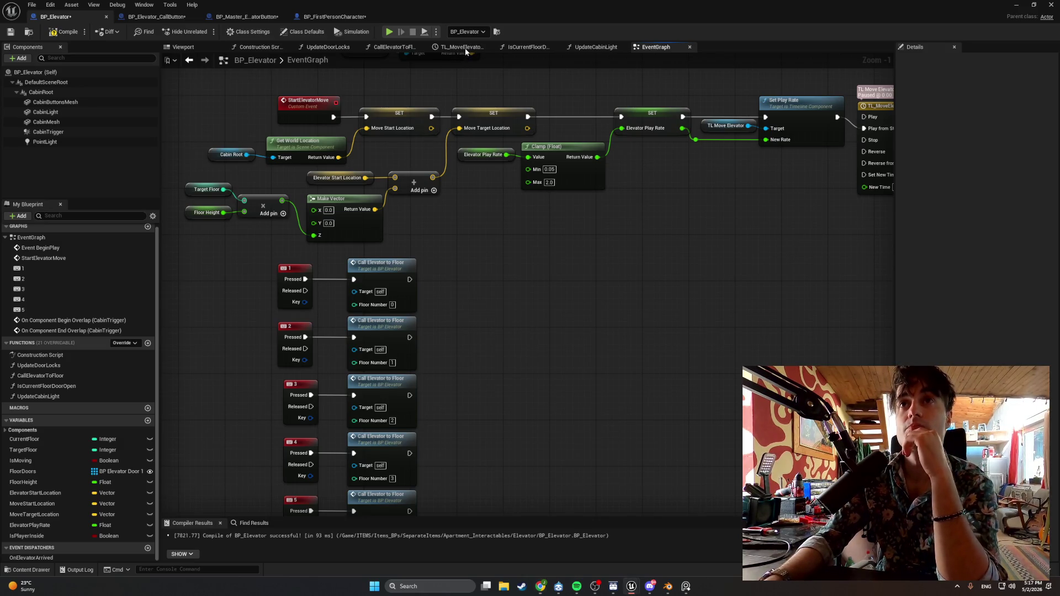
click(460, 47)
click(393, 47)
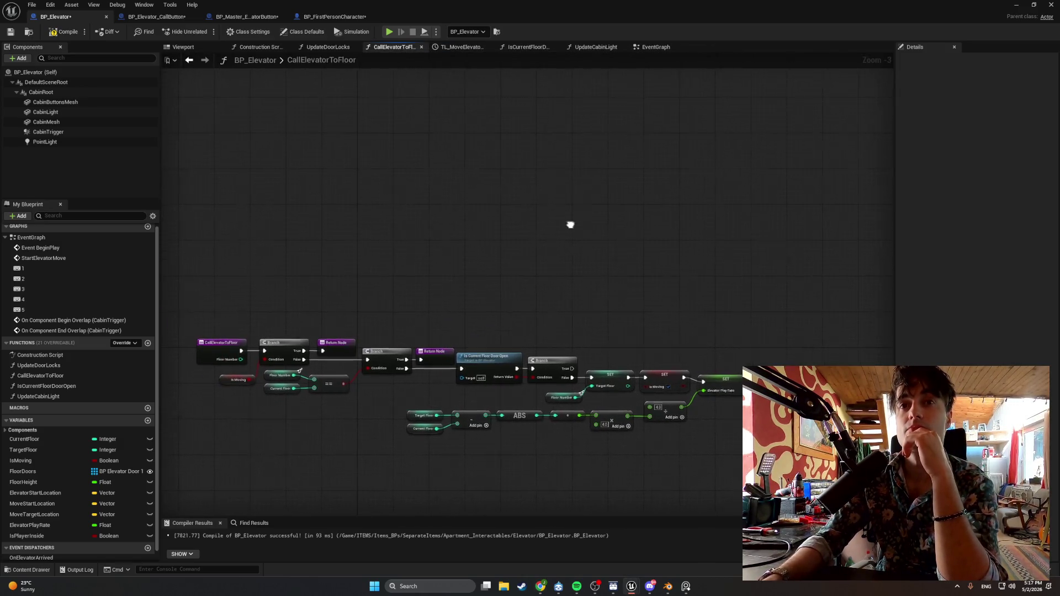
click(521, 48)
click(583, 48)
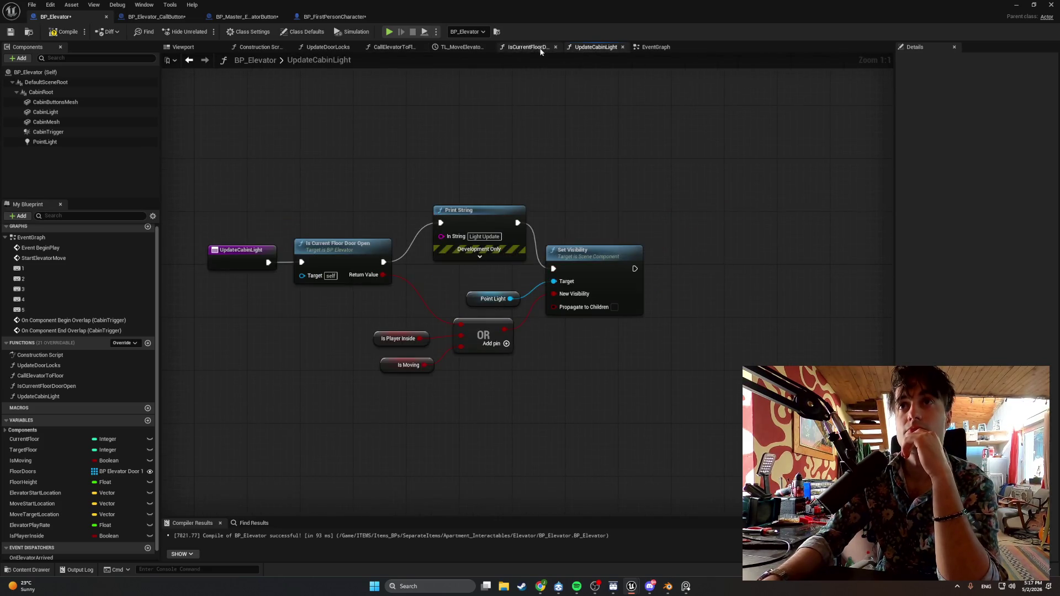
click(306, 47)
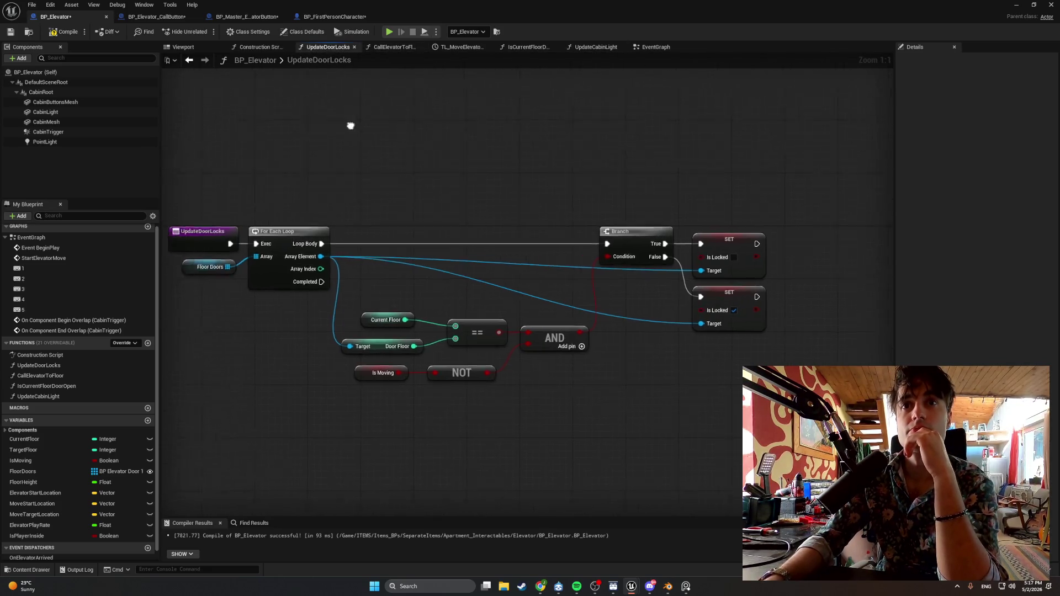
click(267, 48)
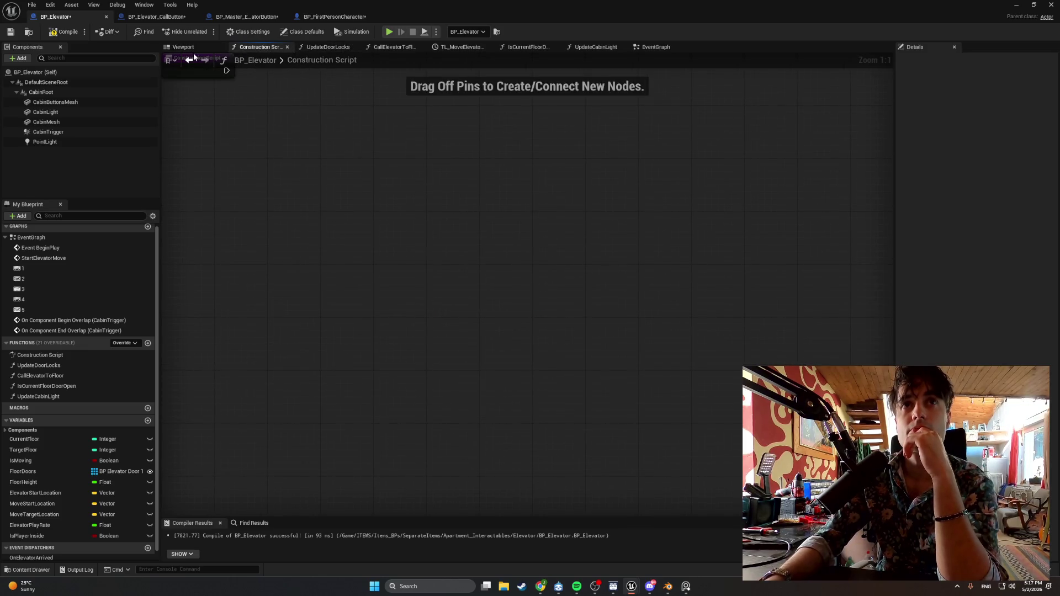
click(65, 31)
click(655, 47)
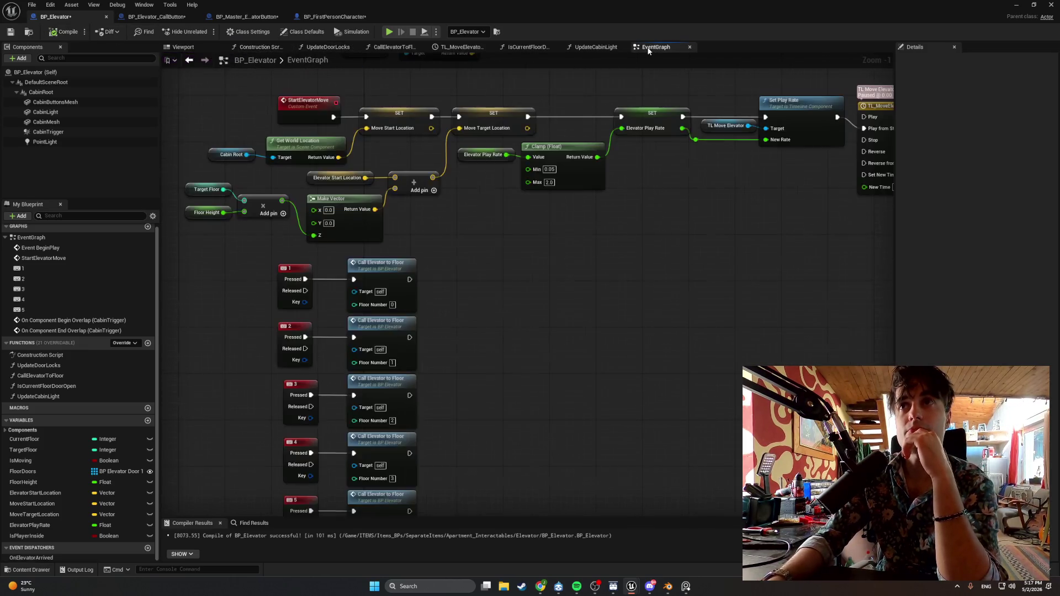
scroll(466, 244, up, 3)
drag(465, 248, 231, 245)
mouse_move(406, 243)
mouse_down()
mouse_move(317, 258)
mouse_move(342, 266)
mouse_up()
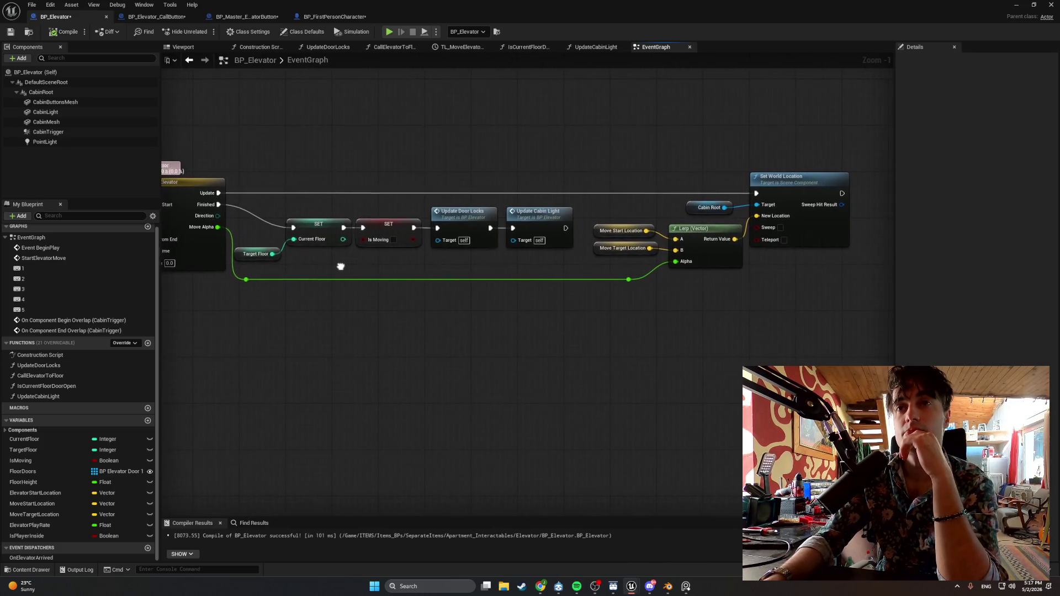
drag(877, 287, 604, 132)
drag(775, 173, 763, 172)
scroll(540, 333, down, 1)
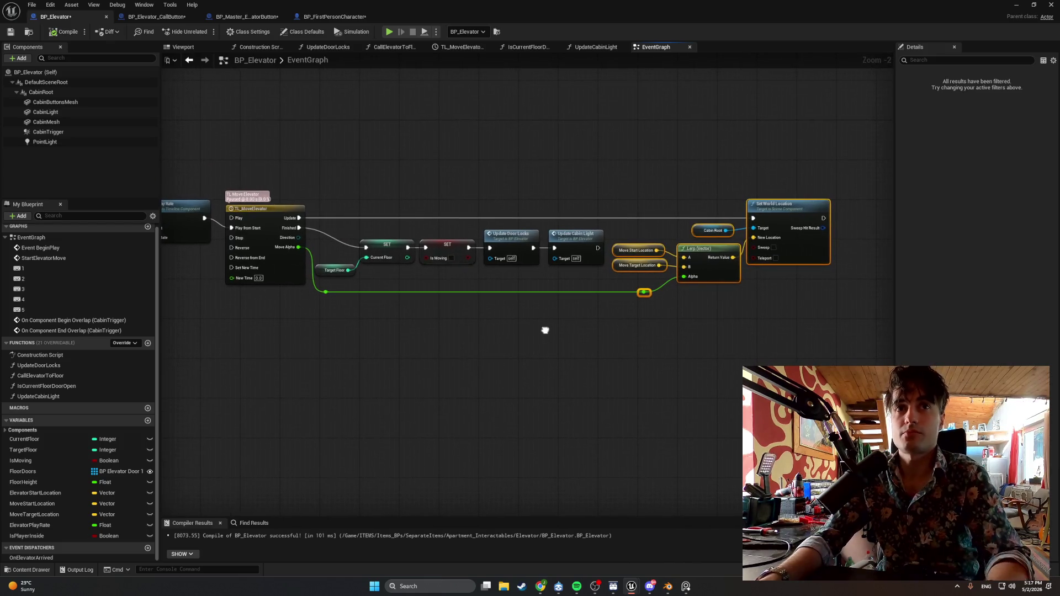
mouse_move(545, 329)
mouse_down()
mouse_move(643, 319)
mouse_move(502, 325)
mouse_up()
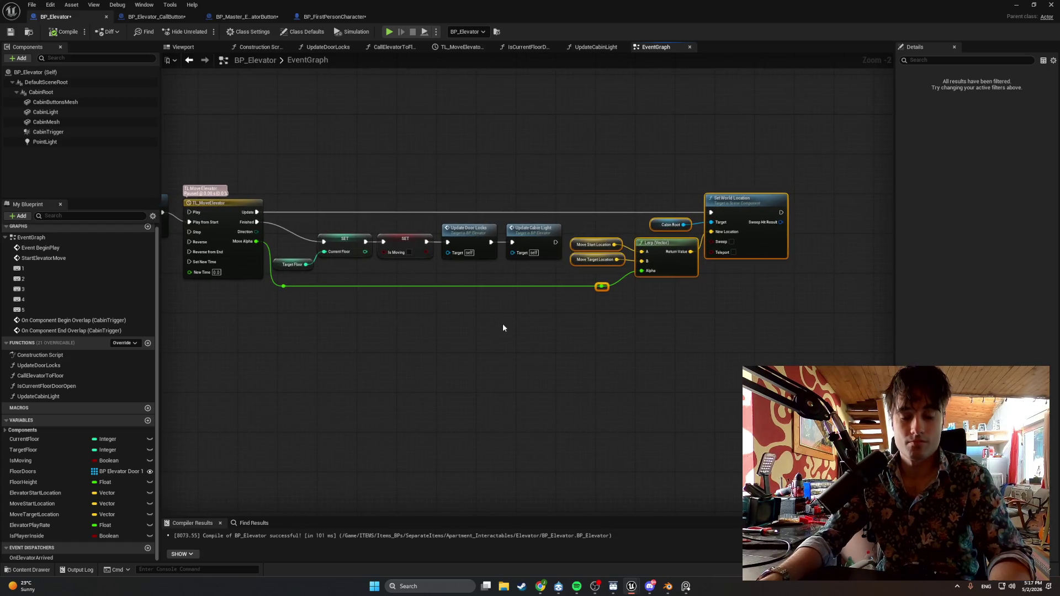
key(super+shift+s)
drag(829, 354, 138, 140)
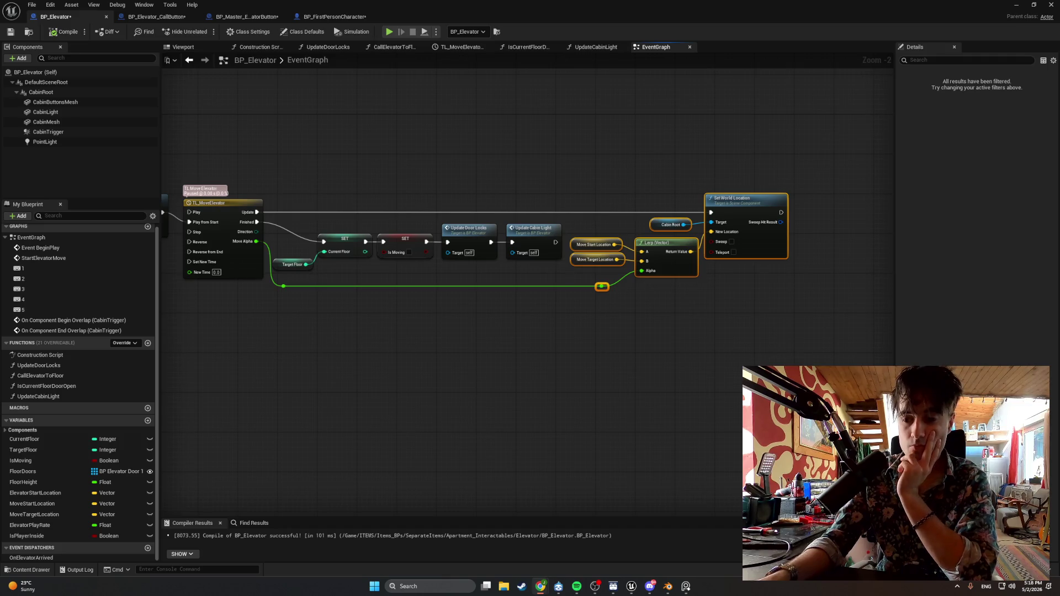
scroll(389, 366, up, 1)
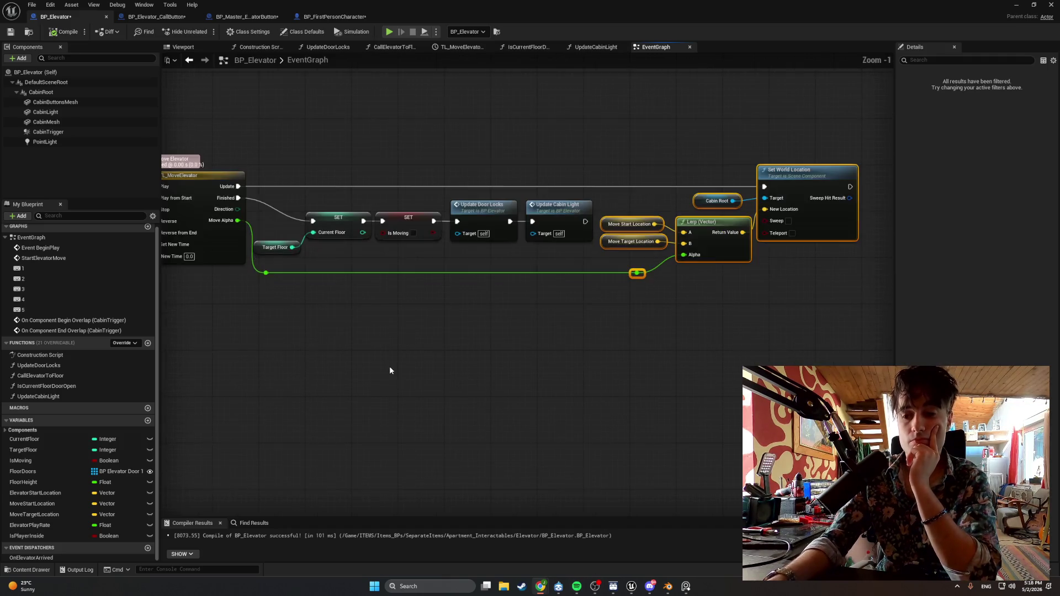
drag(415, 386, 415, 392)
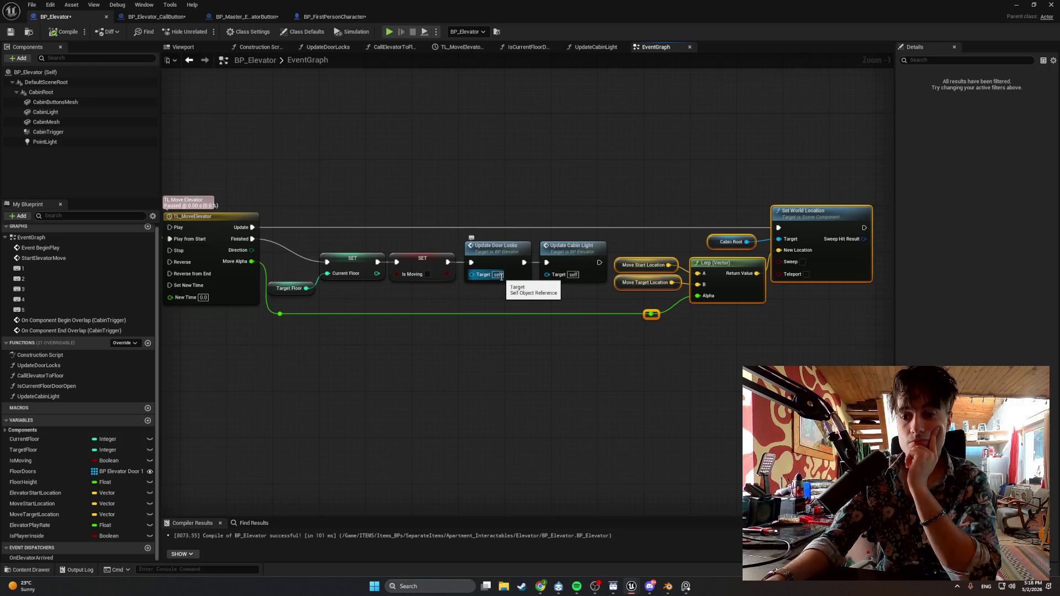
scroll(545, 274, down, 1)
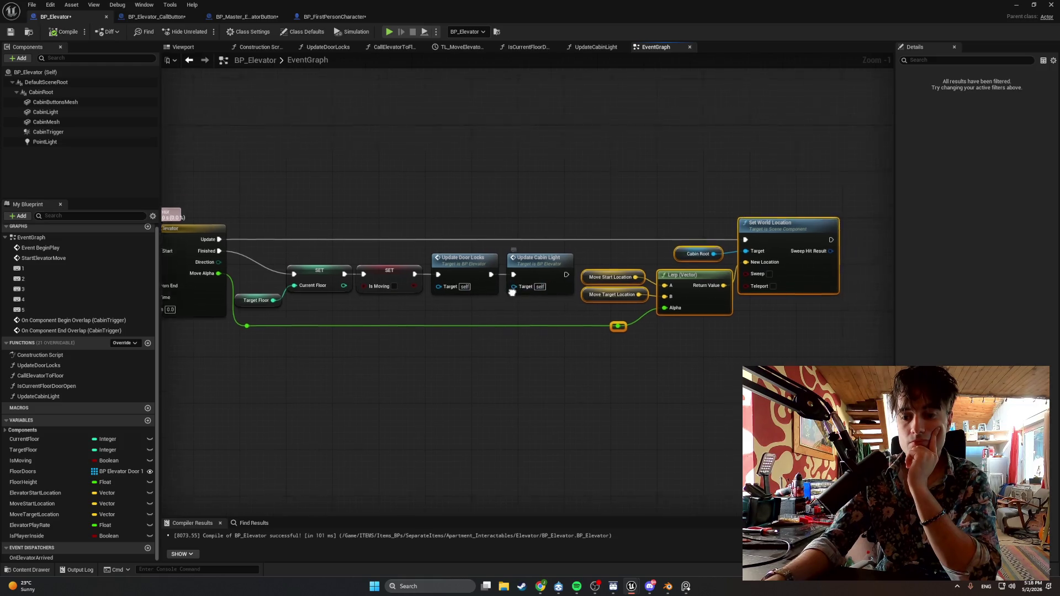
scroll(385, 375, down, 5)
scroll(385, 375, up, 2)
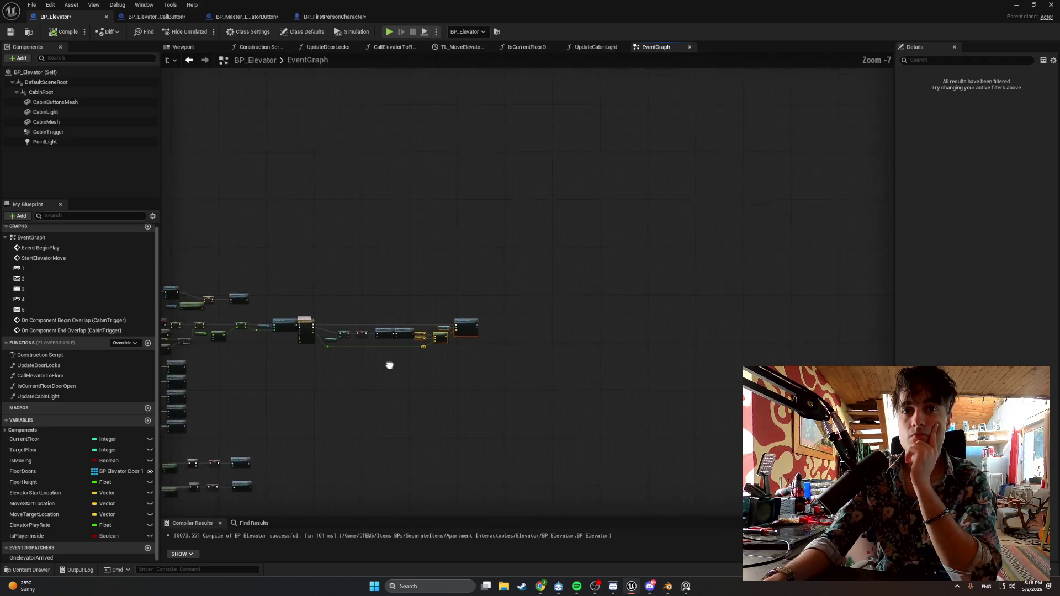
scroll(396, 346, up, 1)
mouse_move(395, 346)
mouse_down()
mouse_move(524, 299)
mouse_move(461, 247)
mouse_move(613, 249)
mouse_up()
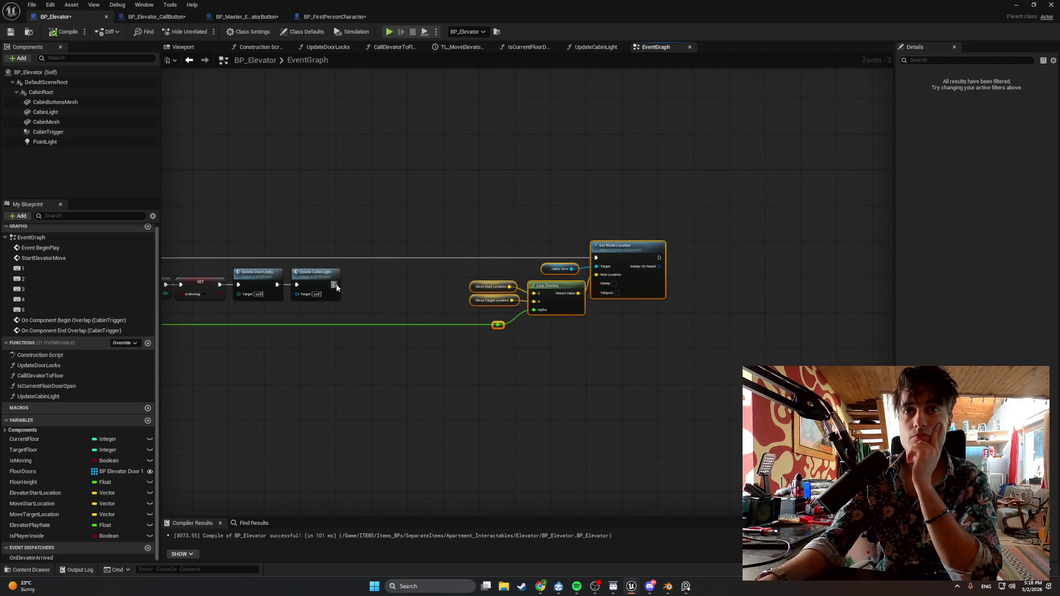
Add a Call OnElevatorArrived node after Update Cabin Light, compile, and screenshot the node row.
click(359, 306)
mouse_move(31, 557)
mouse_down()
mouse_move(375, 272)
mouse_move(364, 272)
mouse_move(364, 284)
mouse_move(379, 275)
mouse_up()
click(373, 304)
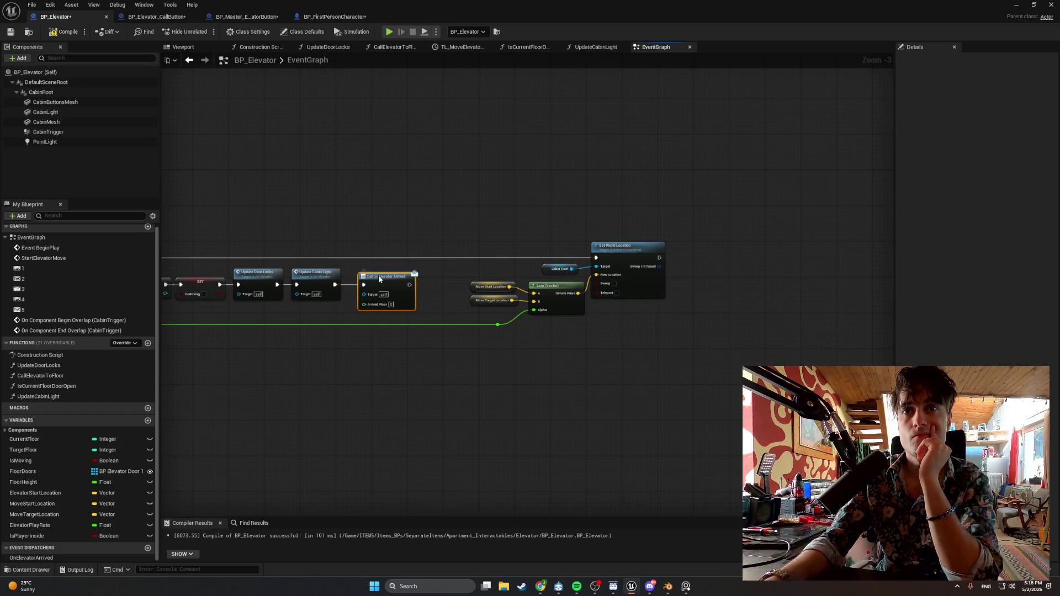
click(53, 33)
scroll(462, 311, up, 2)
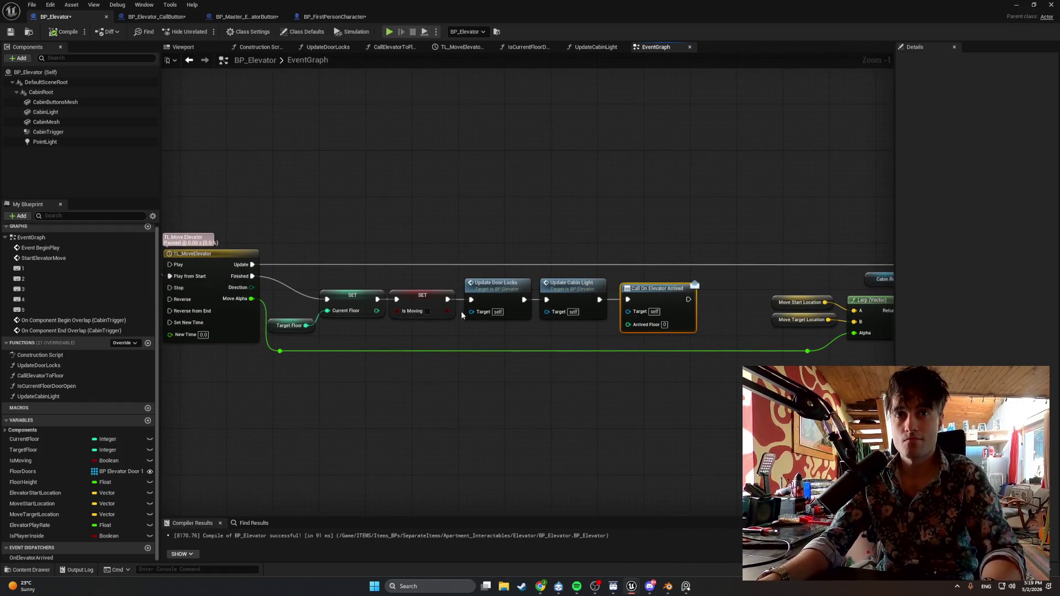
key(super+shift+s)
mouse_move(715, 383)
mouse_down()
mouse_move(265, 220)
mouse_move(198, 214)
mouse_up()
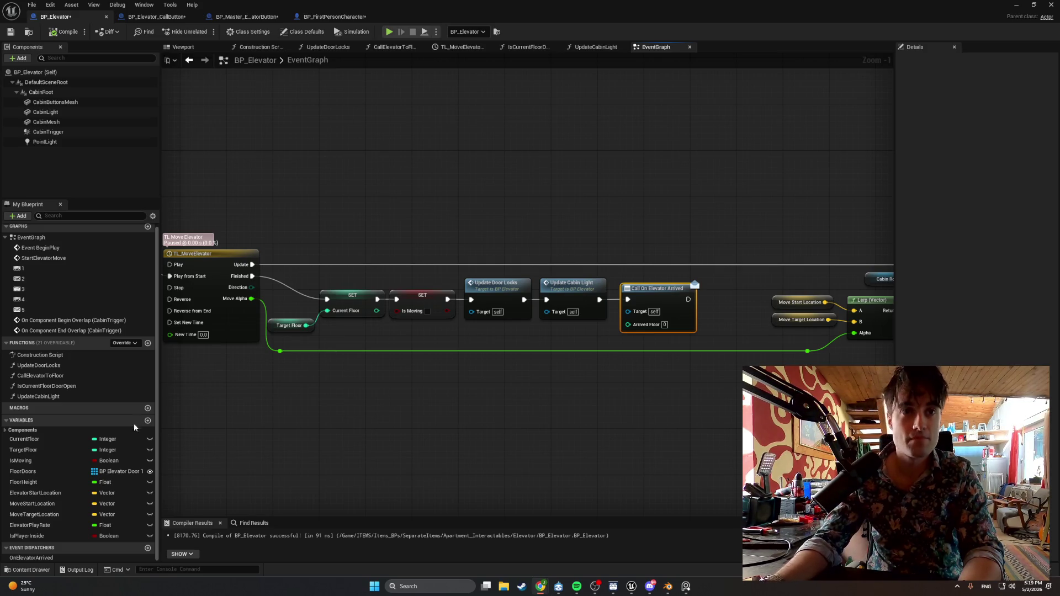
Wire Current Floor into the call's Arrived Floor input and compile BP_Elevator.
click(71, 440)
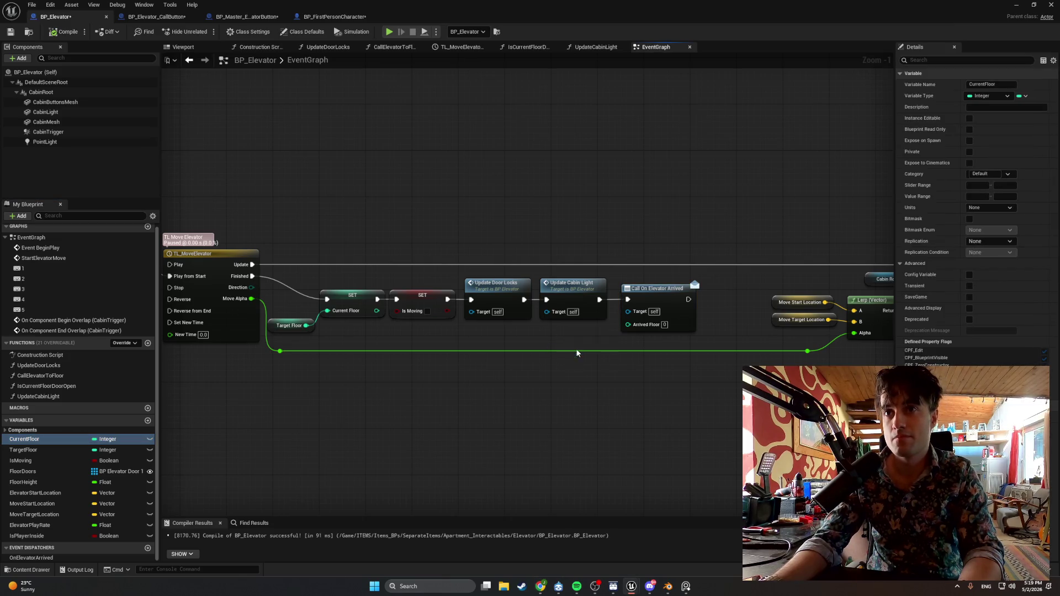
mouse_move(577, 353)
mouse_down()
mouse_move(579, 338)
mouse_move(630, 330)
mouse_up()
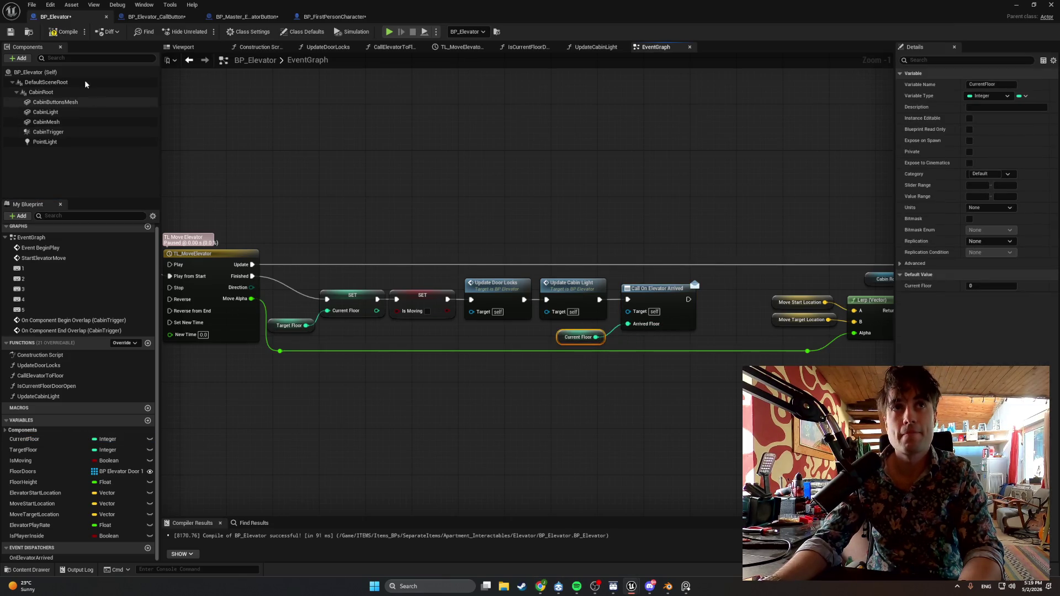
click(65, 31)
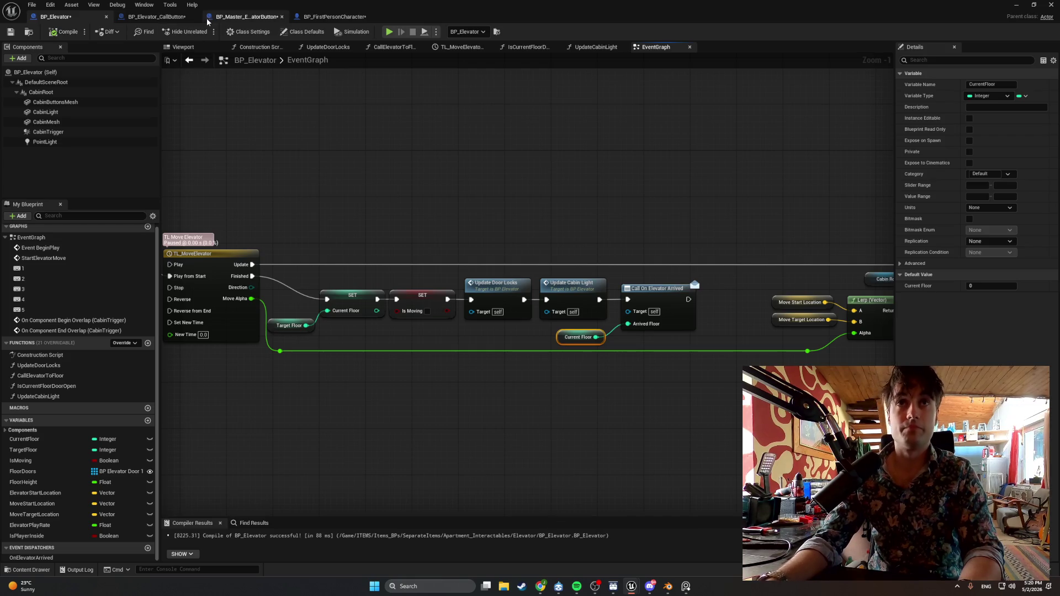
click(243, 16)
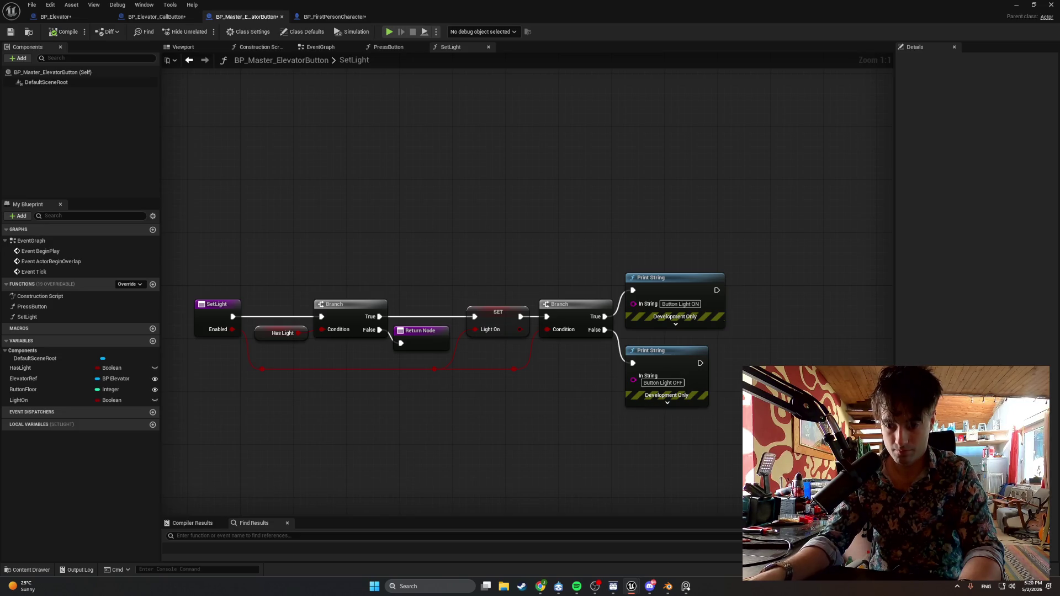
Open BP_Master_ElevatorButton's EventGraph and start pulling a wire from Event BeginPlay.
key(alt+Tab)
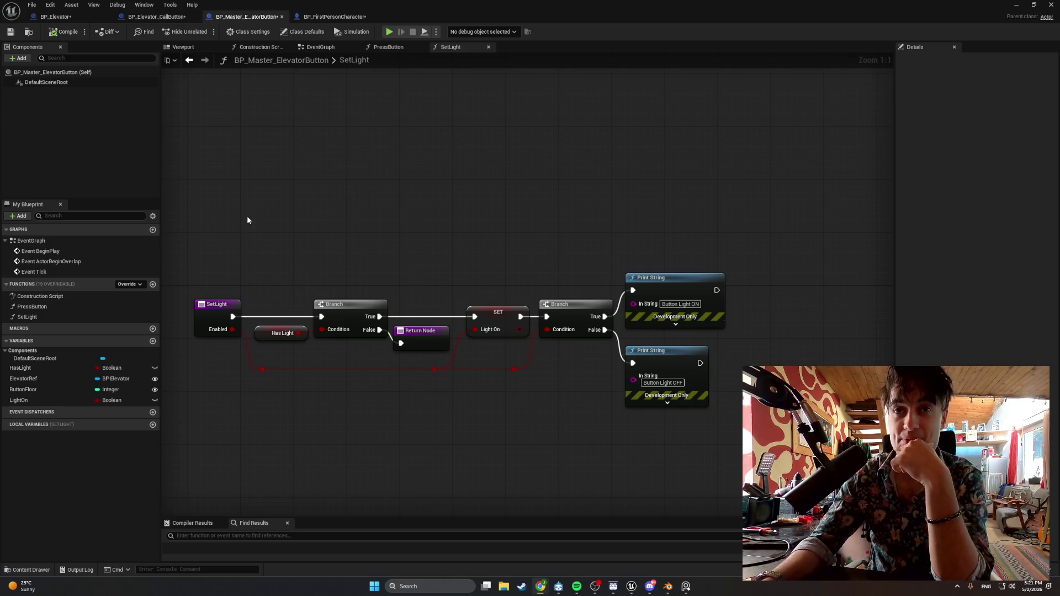
drag(247, 220, 291, 219)
click(320, 46)
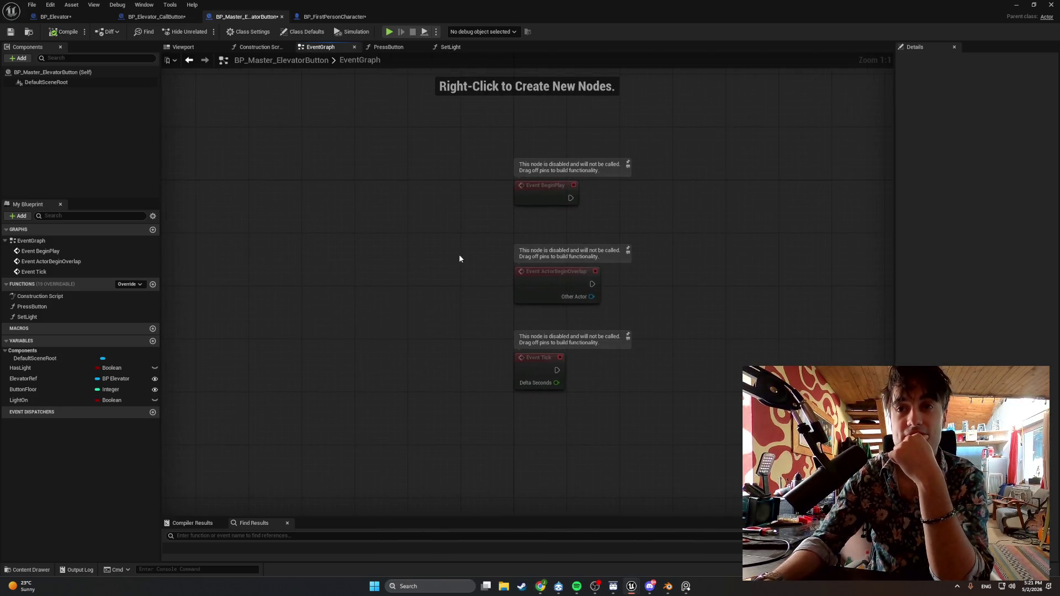
drag(448, 229, 539, 237)
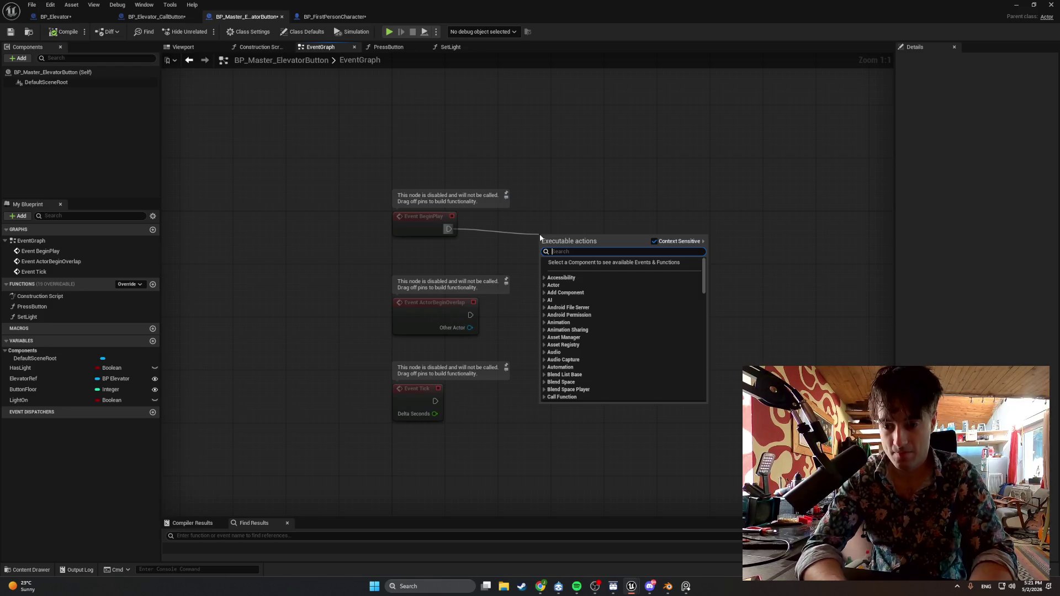
Feed an Elevator Ref getter into a Bind Event to On Elevator Arrived node, deleting the auto-created event.
click(326, 248)
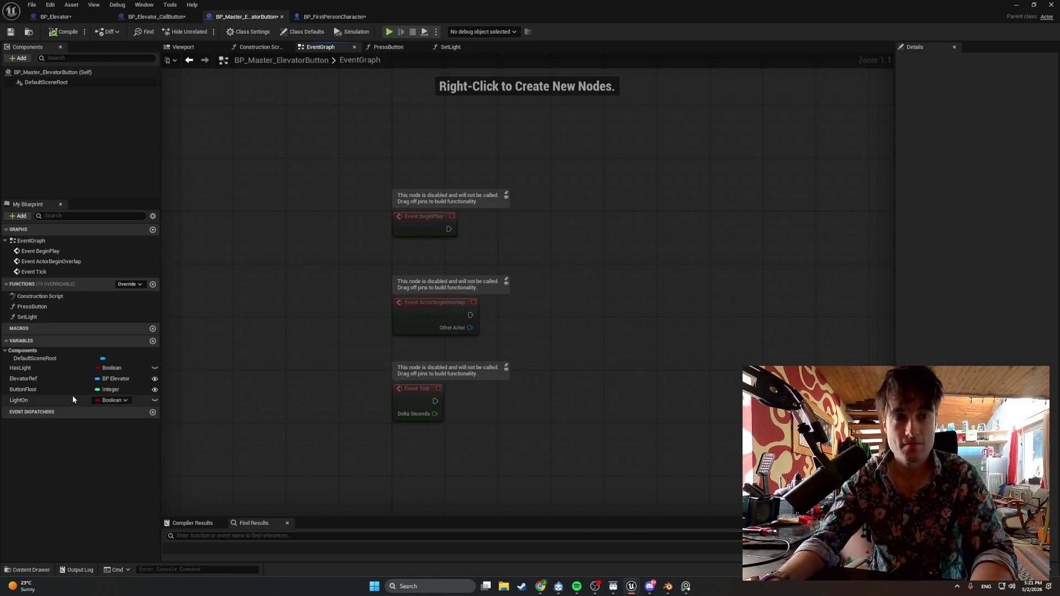
mouse_move(58, 380)
mouse_down()
mouse_move(415, 245)
mouse_move(493, 253)
mouse_up()
click(499, 261)
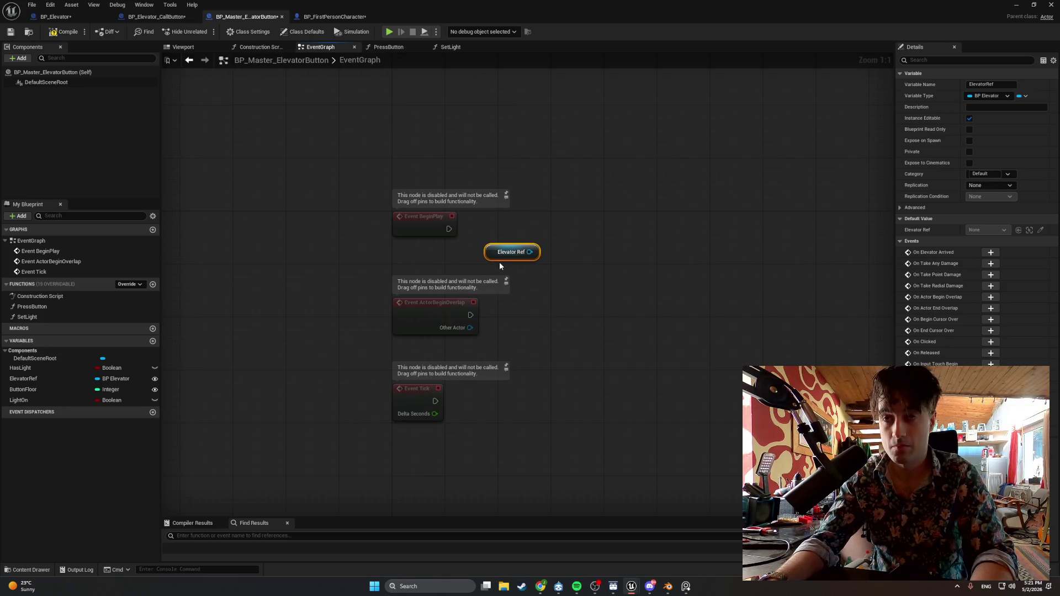
drag(529, 252, 574, 227)
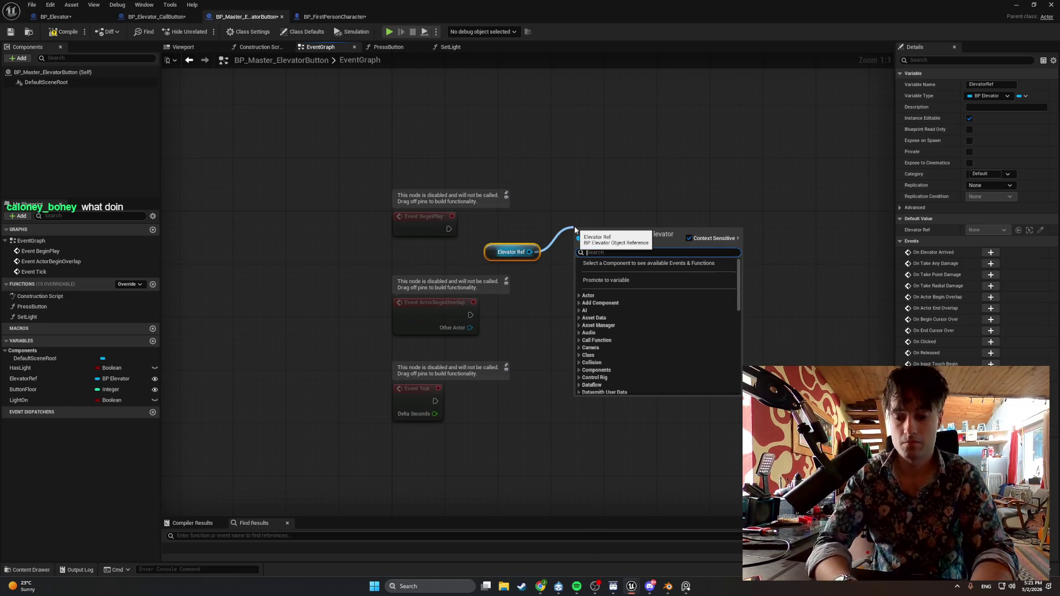
text(OnEle)
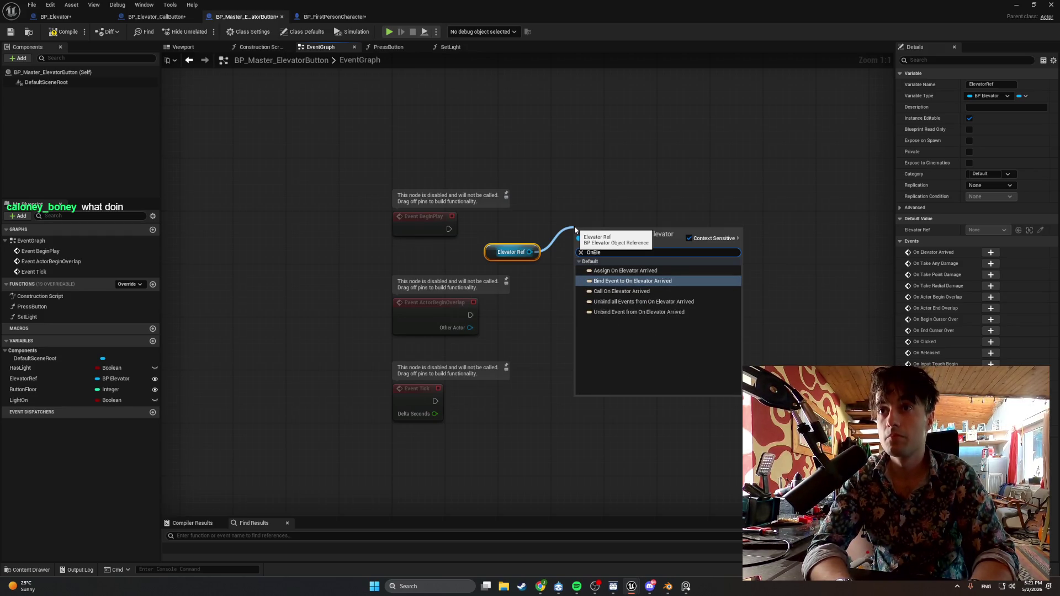
click(607, 281)
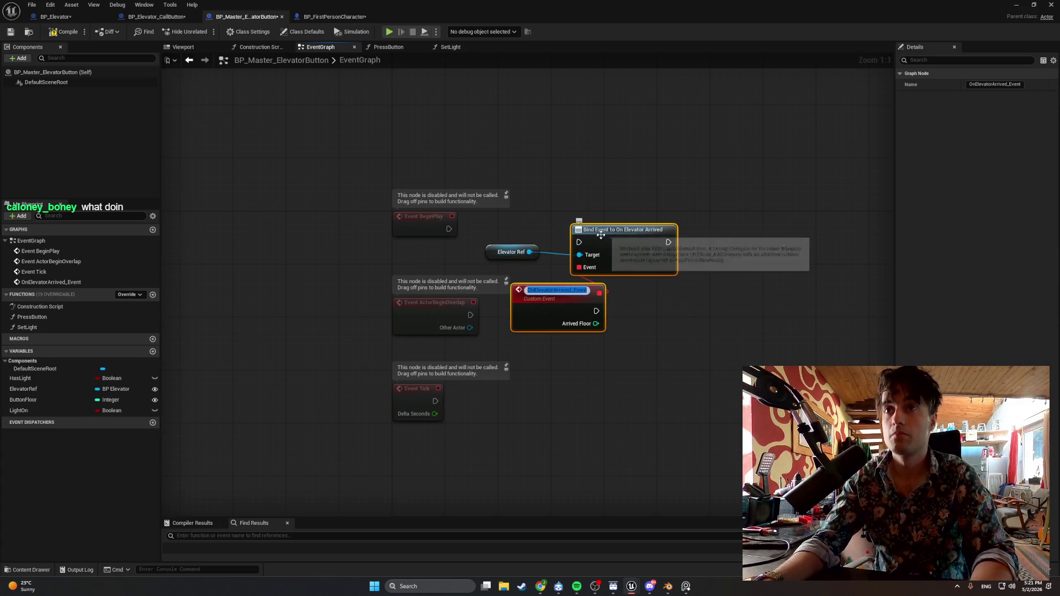
click(530, 298)
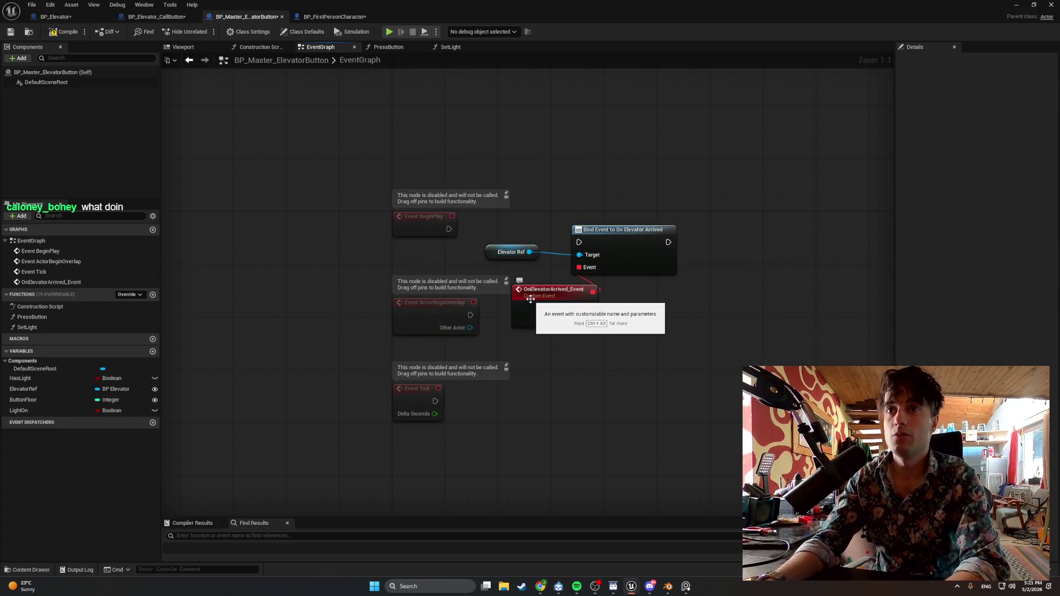
click(530, 299)
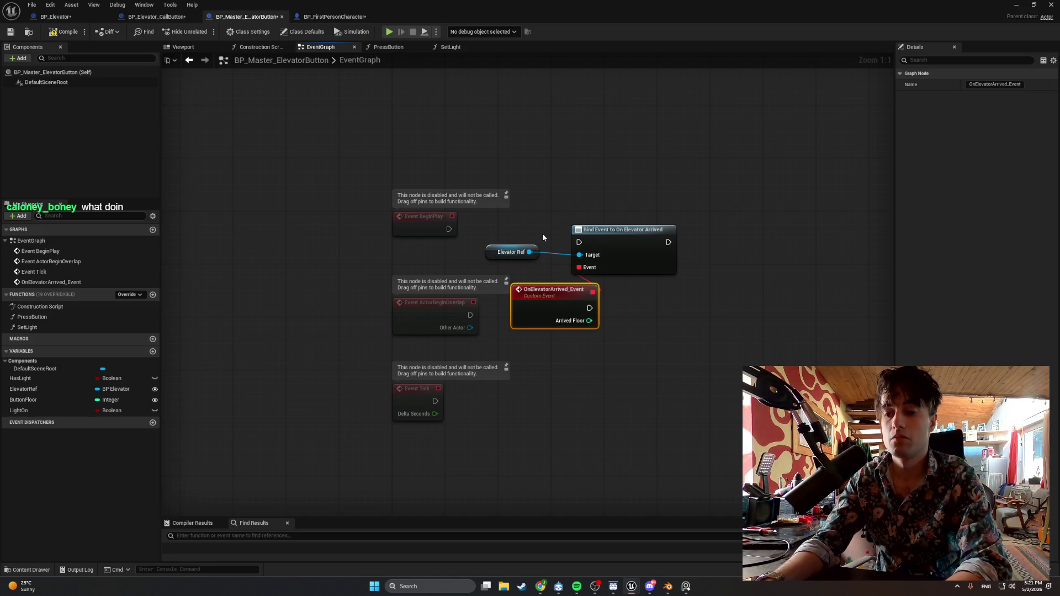
key(Delete)
drag(507, 257, 501, 237)
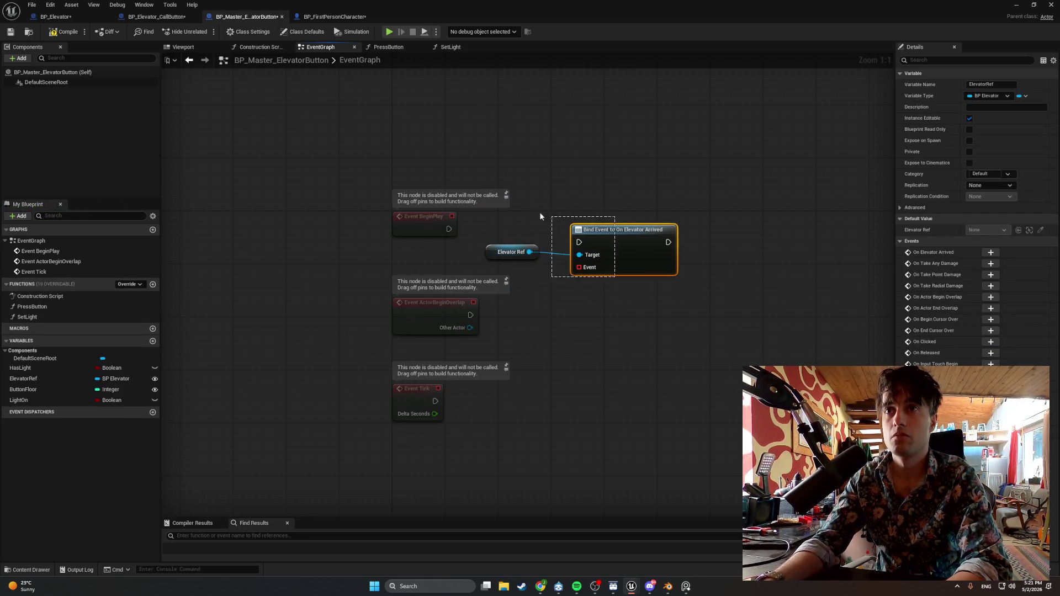
Reposition the Bind Event and Elevator Ref nodes and attempt wiring the Bind Event's Event input.
drag(593, 227, 580, 174)
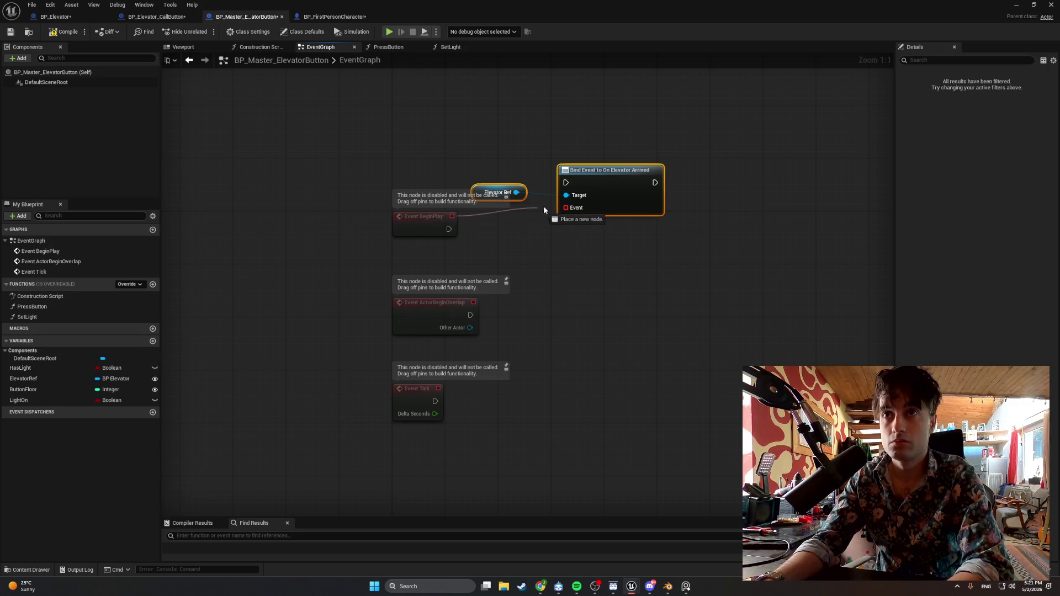
mouse_move(565, 207)
mouse_down()
mouse_move(574, 215)
mouse_move(454, 219)
mouse_up()
click(502, 224)
click(446, 177)
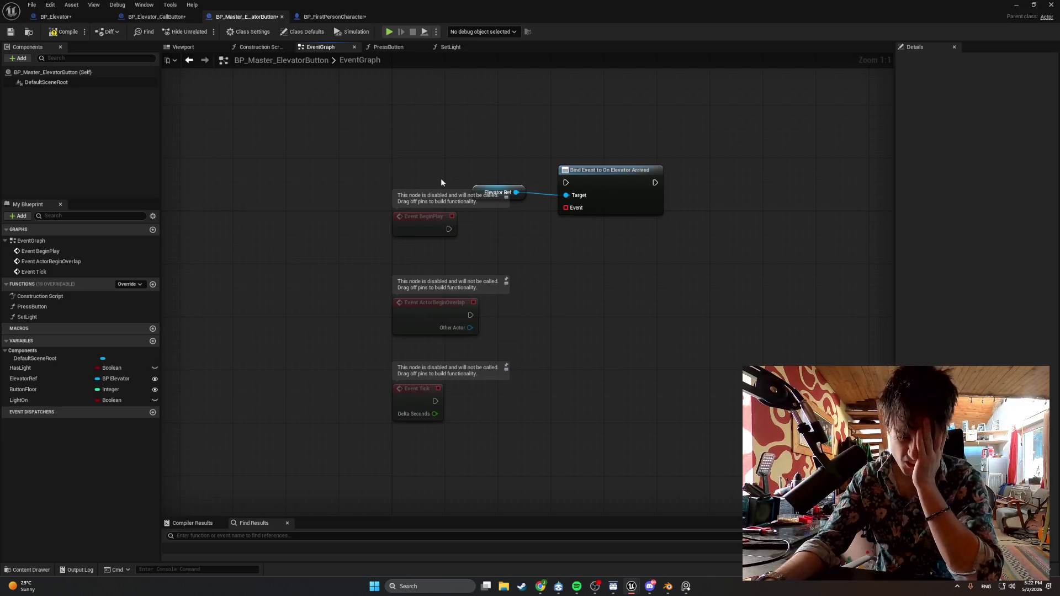
drag(670, 234, 516, 144)
mouse_move(565, 176)
mouse_down()
mouse_move(591, 223)
mouse_move(572, 223)
mouse_up()
drag(573, 228, 449, 229)
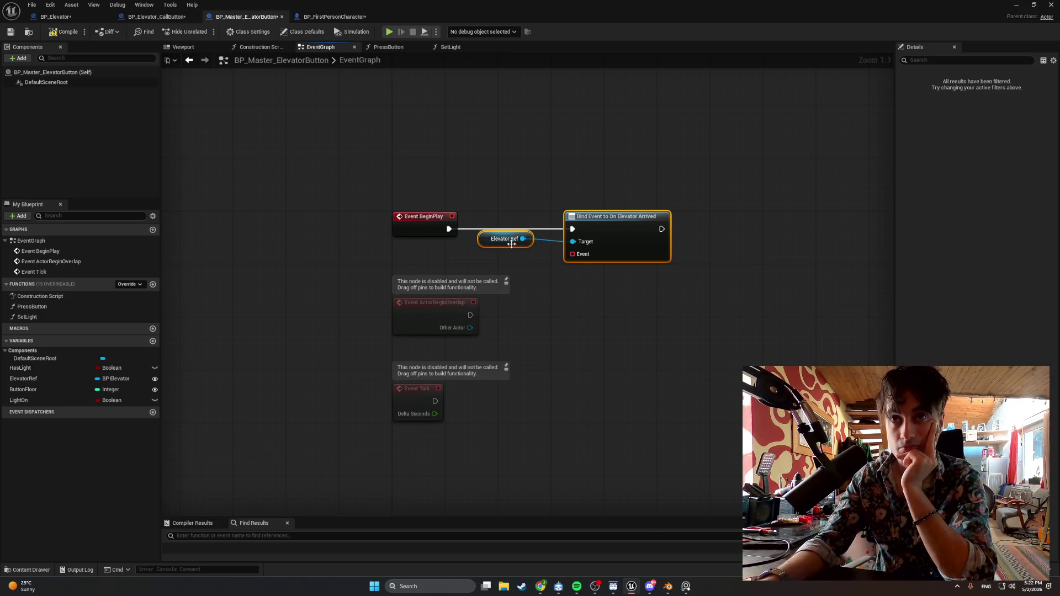
mouse_move(452, 216)
mouse_down()
mouse_move(514, 245)
mouse_move(574, 257)
mouse_move(535, 282)
mouse_move(486, 267)
mouse_up()
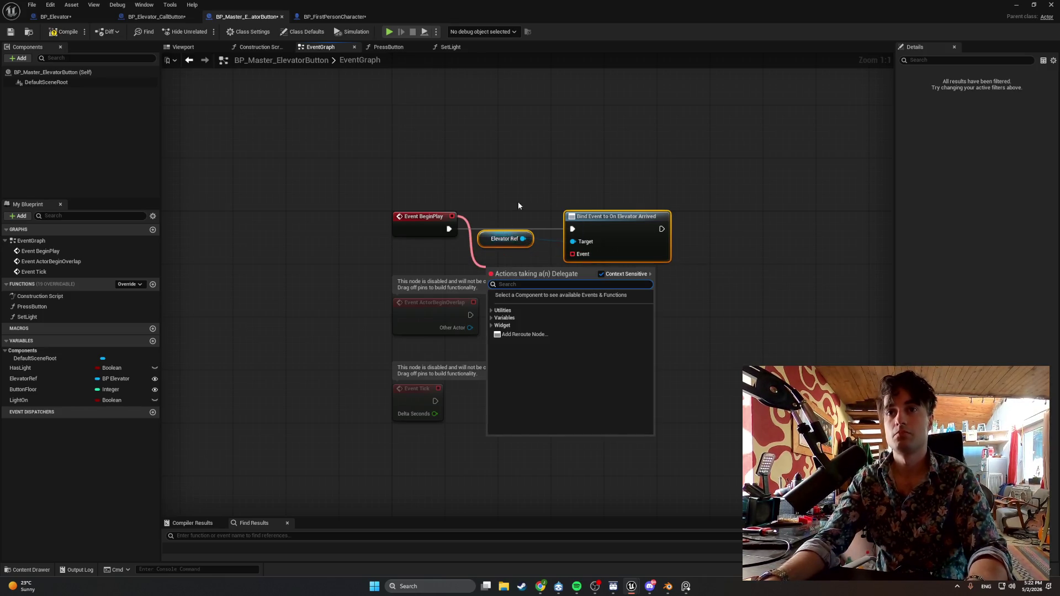
Restore OnElevatorArrived_Event with Ctrl+Z, regroup the nodes, and delete ActorBeginOverlap and Tick.
key(ctrl+z)
key(ctrl+z)
key(ctrl+z)
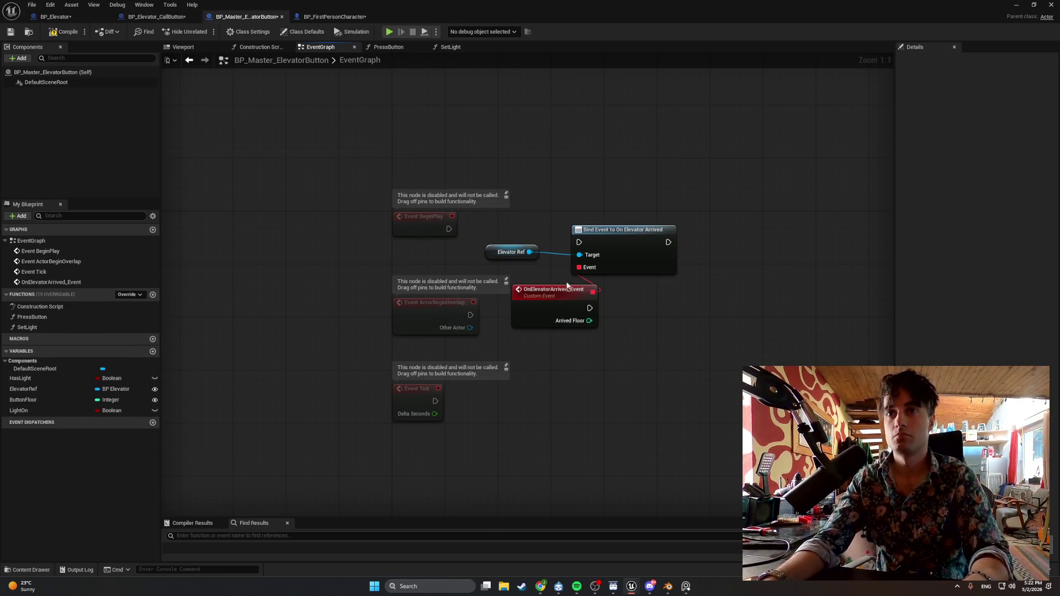
drag(565, 289, 526, 283)
drag(668, 353, 526, 215)
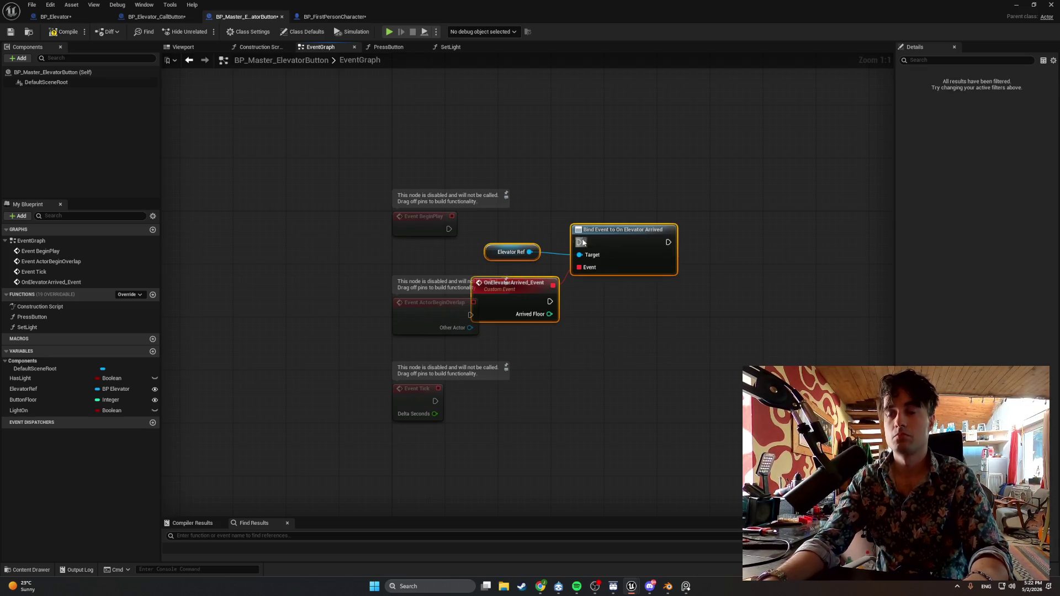
mouse_move(590, 230)
mouse_down()
mouse_move(601, 206)
mouse_move(590, 223)
mouse_up()
drag(423, 215, 443, 183)
click(612, 222)
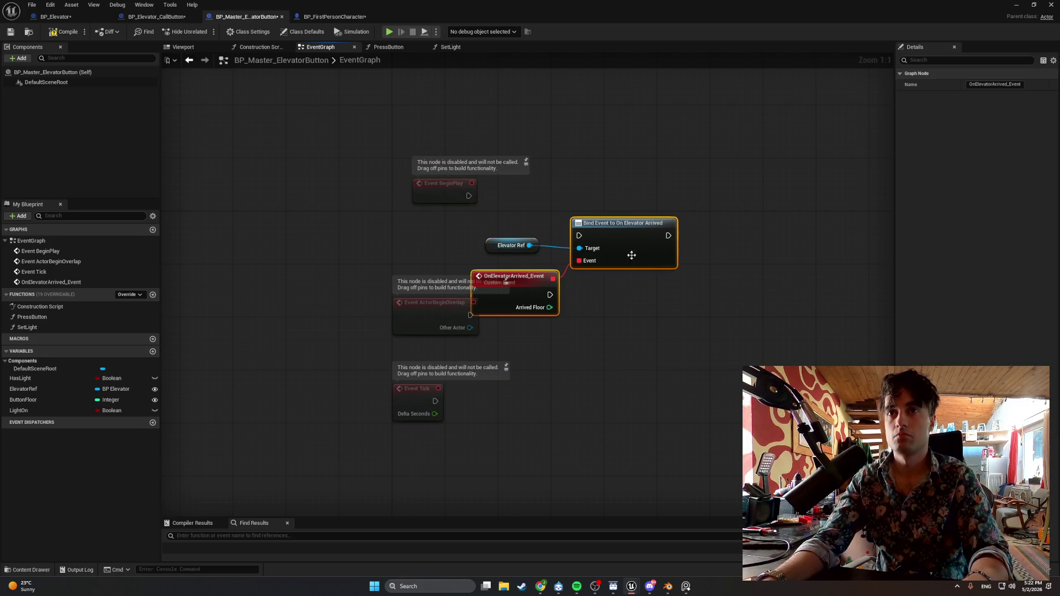
drag(433, 500, 404, 315)
key(Delete)
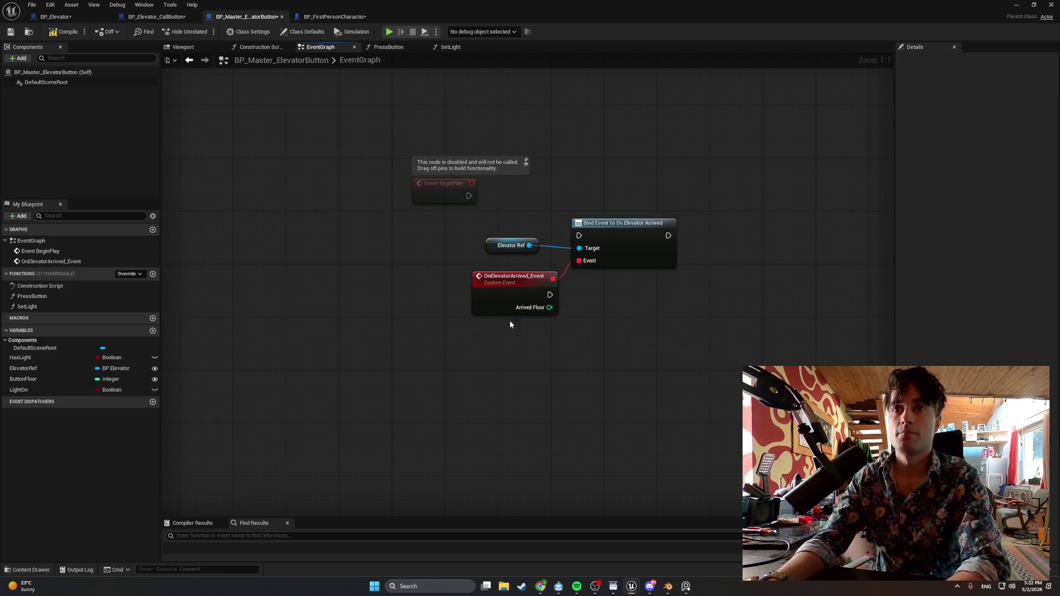
Arrange Elevator Ref, OnElevatorArrived_Event, Bind Event and Event BeginPlay into a compact group.
mouse_move(409, 171)
mouse_down()
mouse_move(700, 349)
mouse_move(660, 395)
mouse_up()
ctrl+click(444, 188)
drag(586, 225, 527, 219)
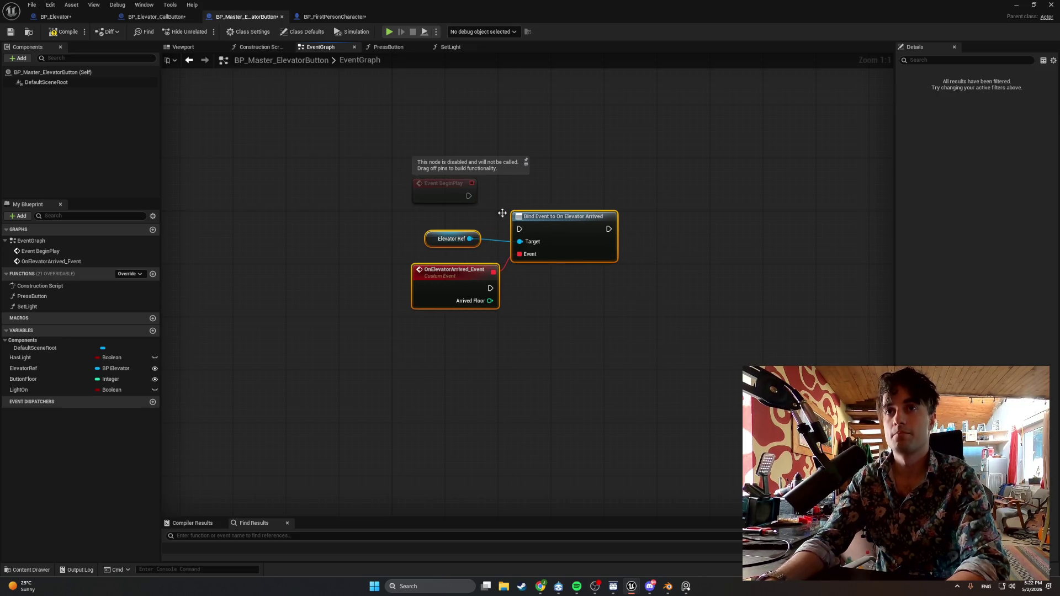
mouse_move(434, 194)
mouse_down()
mouse_move(414, 214)
mouse_move(524, 231)
mouse_up()
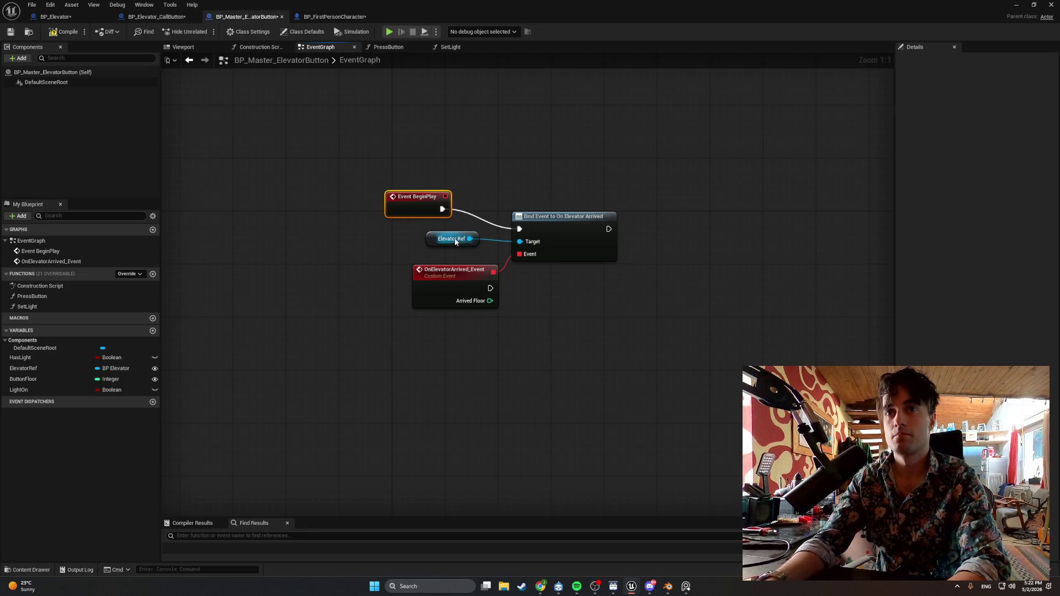
drag(427, 239, 430, 260)
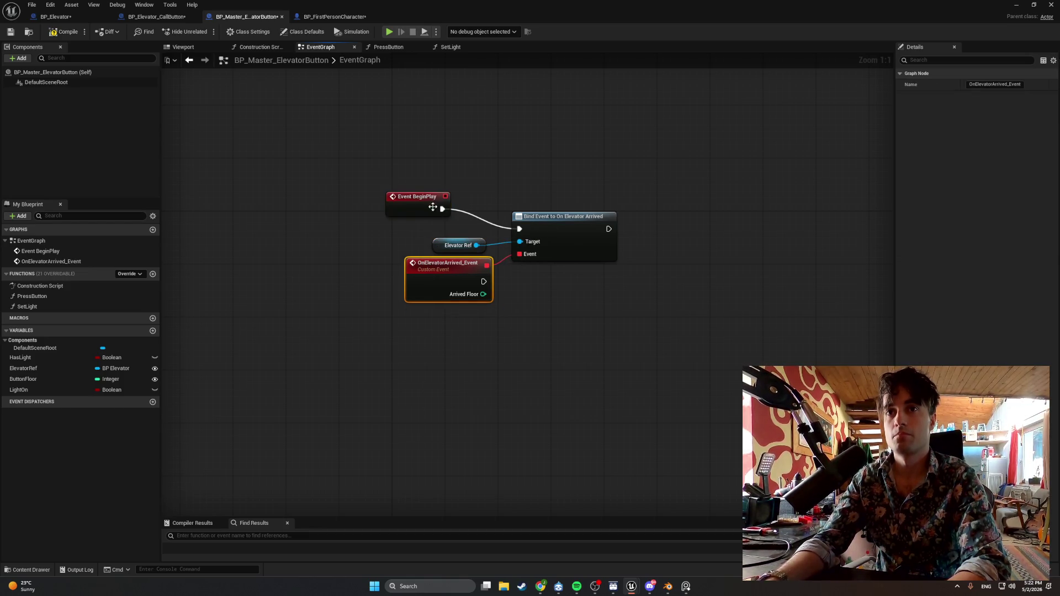
drag(435, 204, 473, 217)
Compile the button blueprint and capture a screenshot of the node group.
click(56, 32)
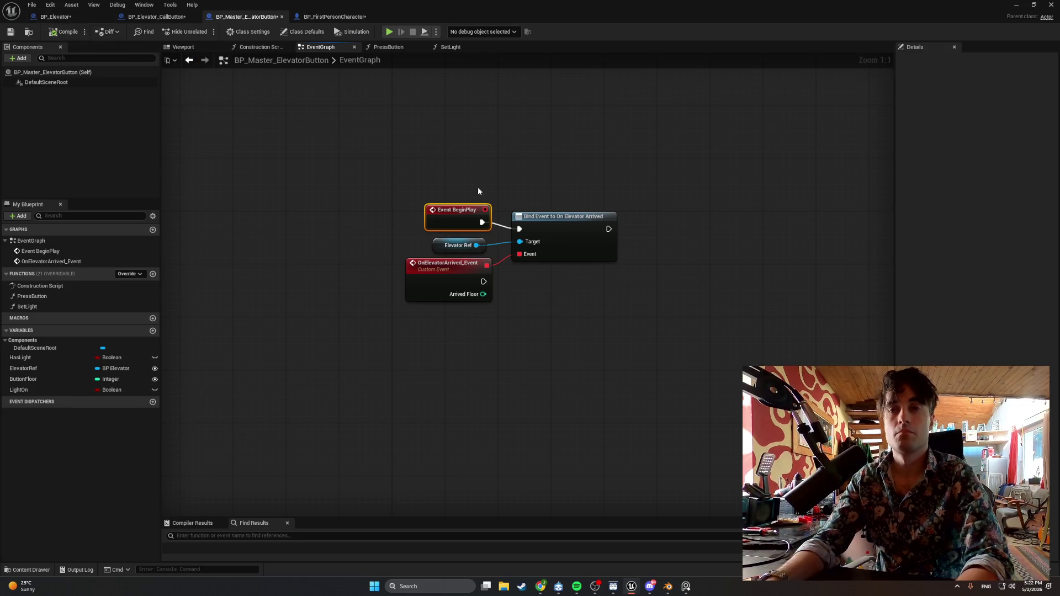
key(super+shift+s)
drag(331, 176, 700, 329)
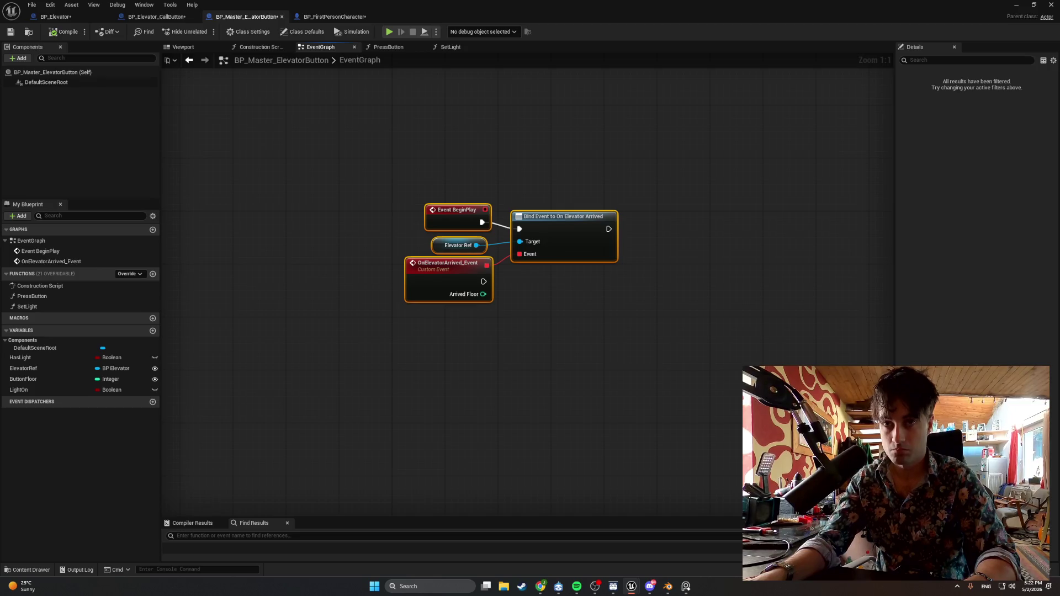
key(alt+Tab)
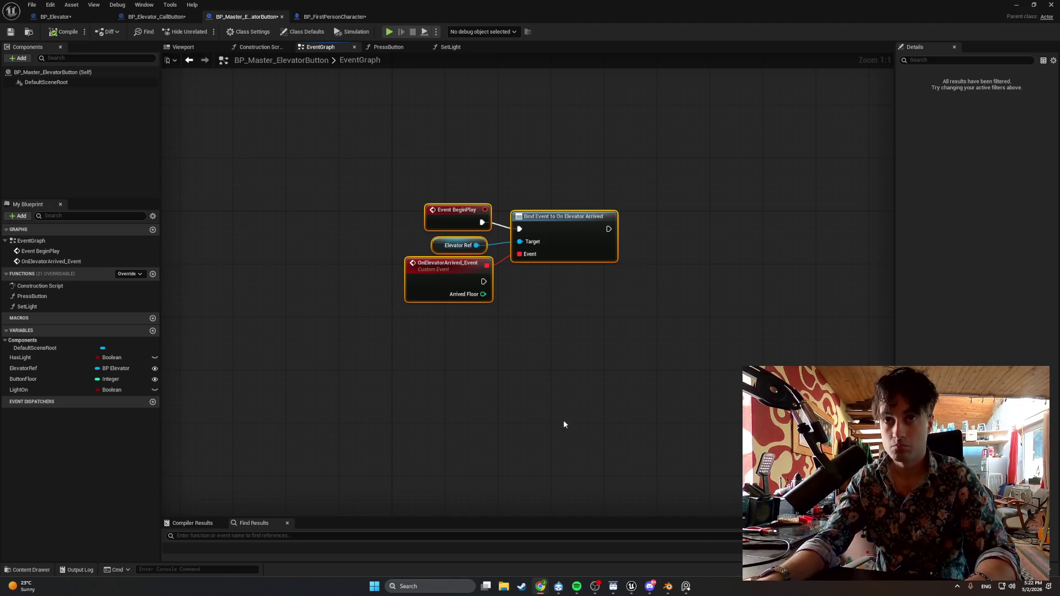
double_click(464, 275)
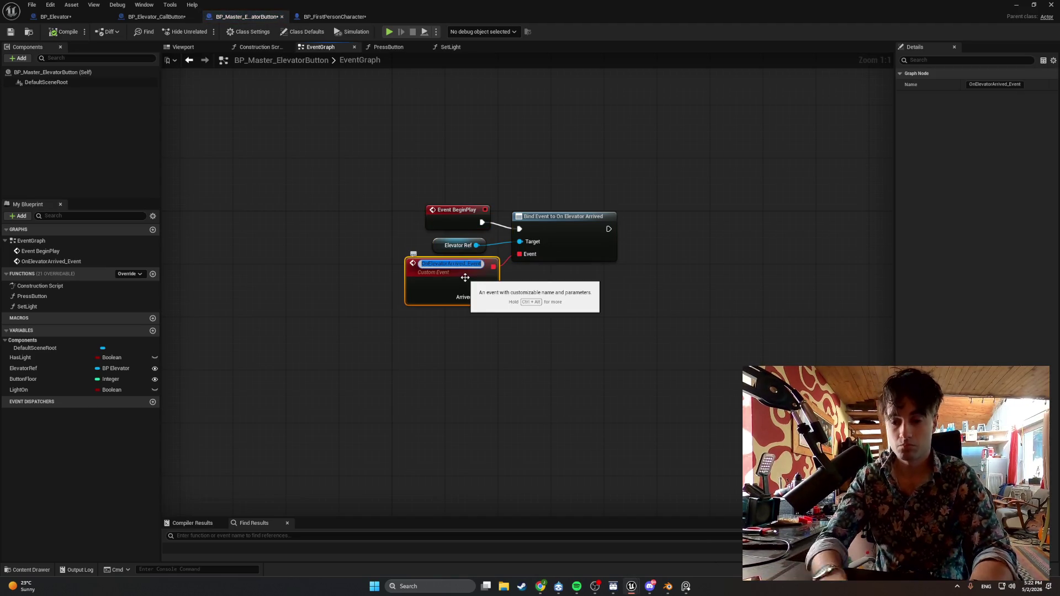
Name the custom event Button_ElevatorArrived and screenshot the graph nodes.
text(Button_)
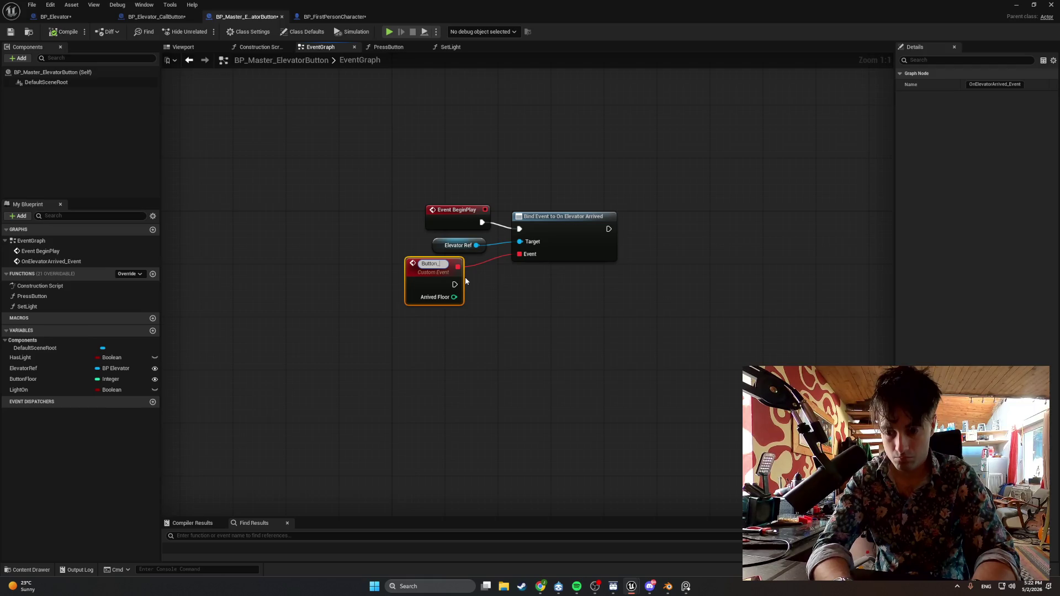
text(Elevator)
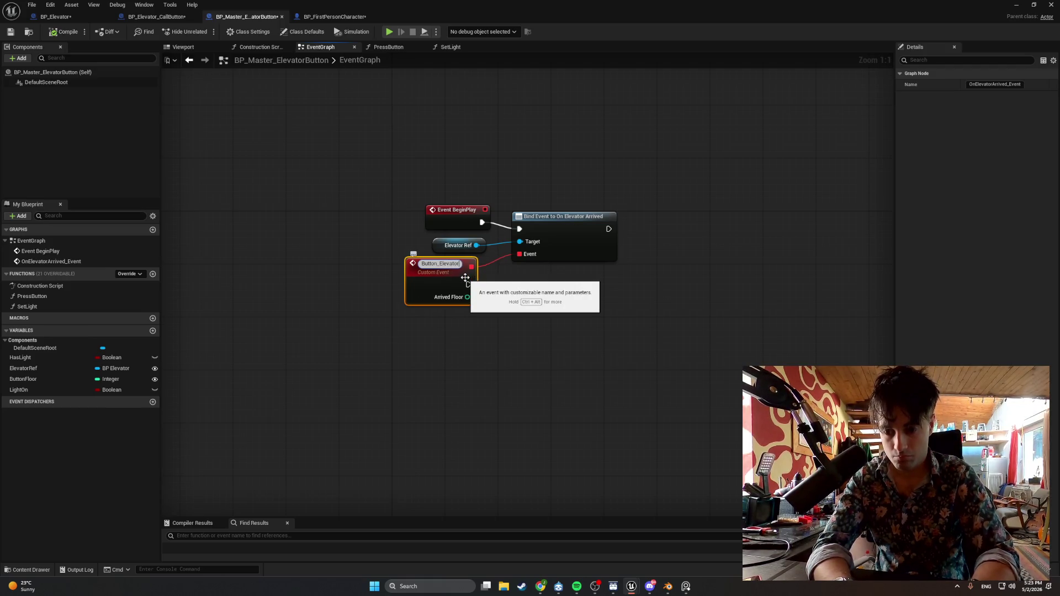
text(Arrived)
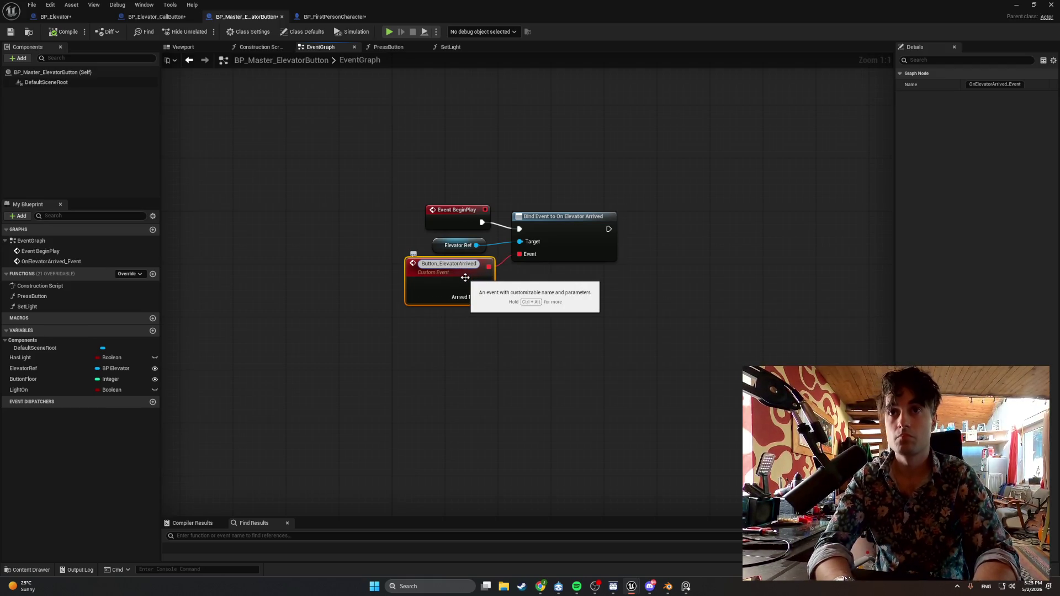
key(Return)
key(super+shift+s)
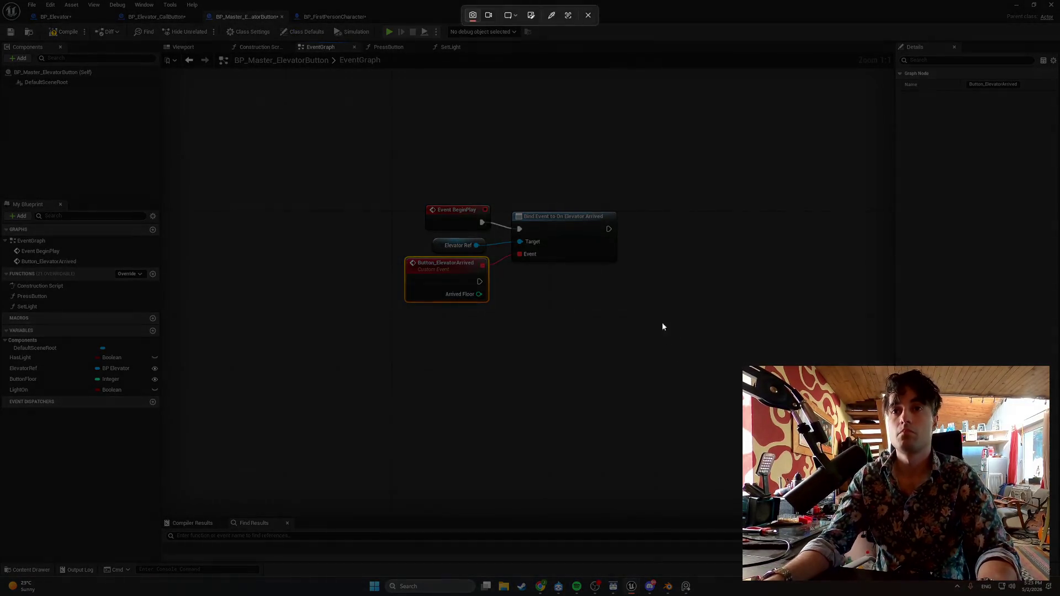
drag(665, 329, 369, 177)
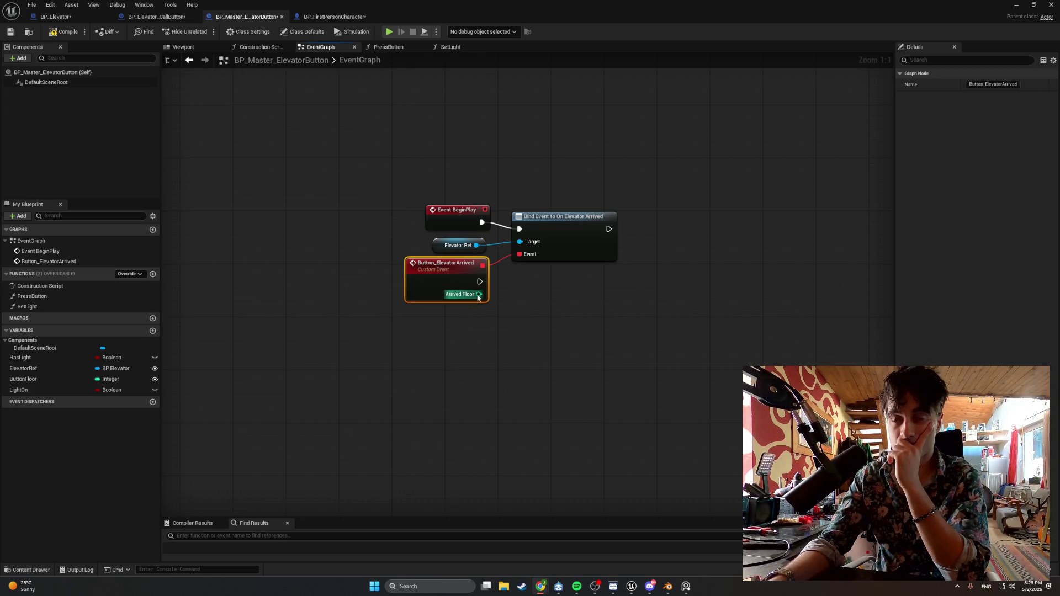
Lower the Button_ElevatorArrived node slightly and drag a new connection from Arrived Floor.
drag(456, 264, 456, 276)
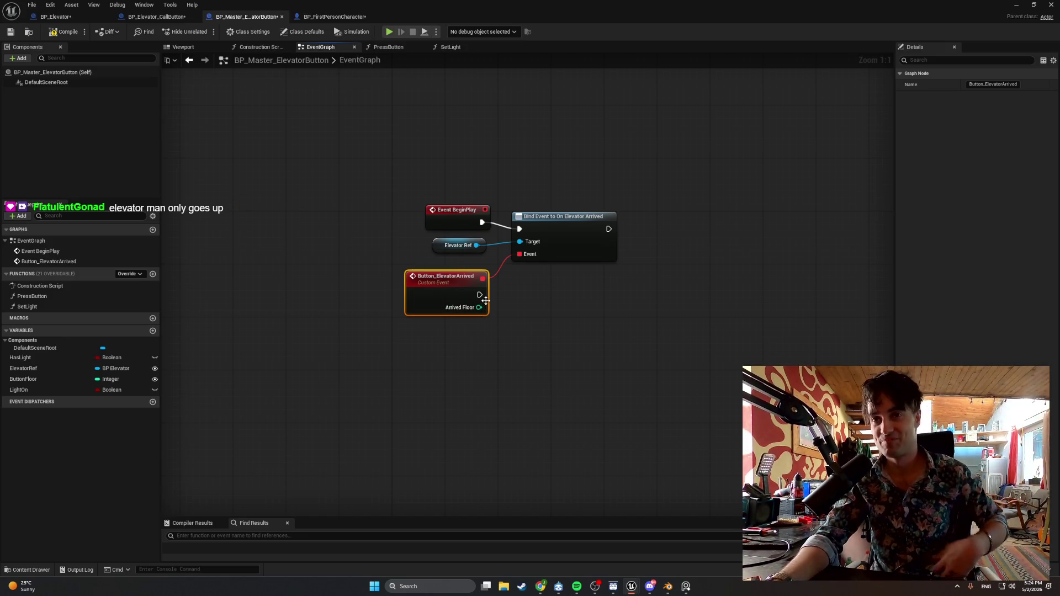
drag(482, 313, 564, 347)
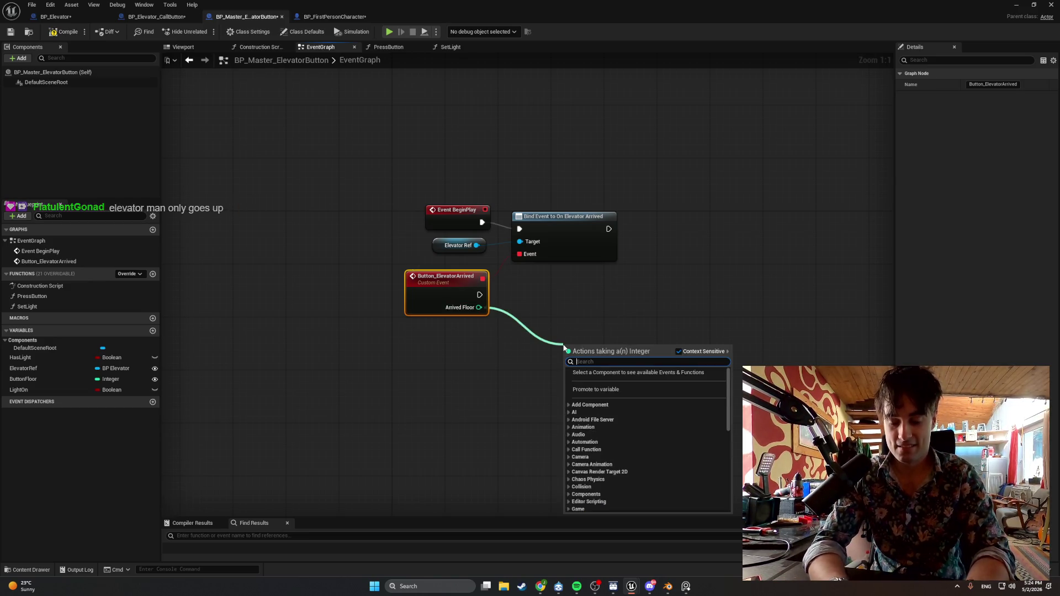
Cancel the 'Button' node search, then place and delete an unneeded Button Floor getter.
text(Button)
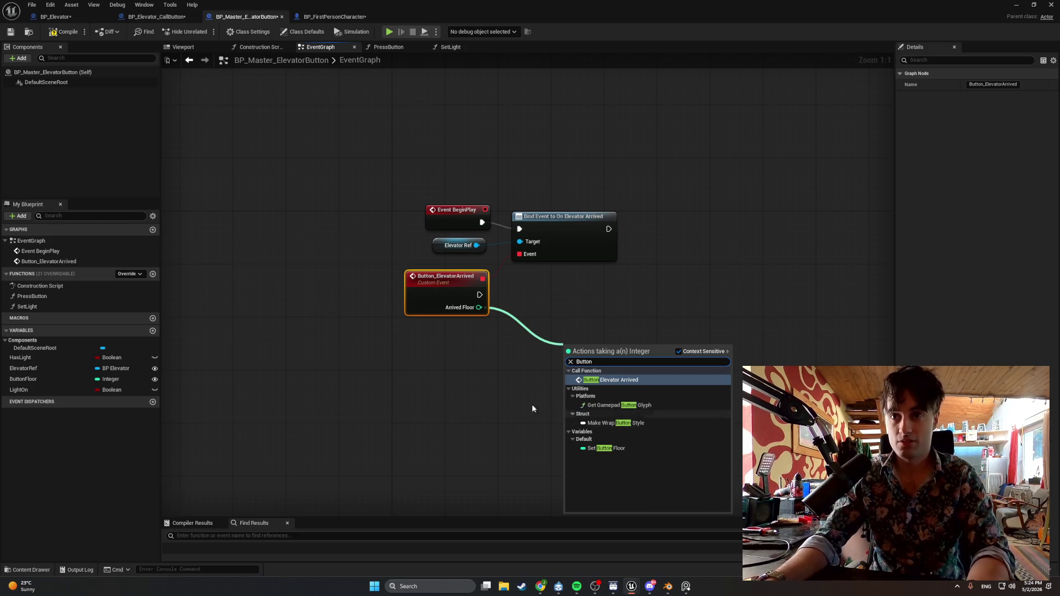
click(532, 404)
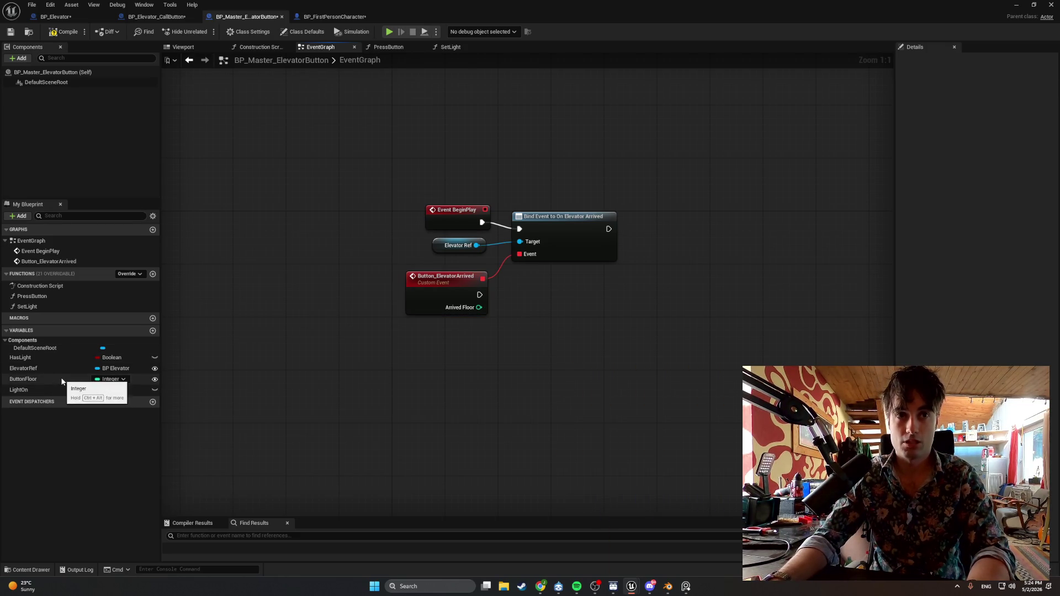
mouse_move(60, 379)
mouse_down()
mouse_move(462, 319)
mouse_move(503, 340)
mouse_up()
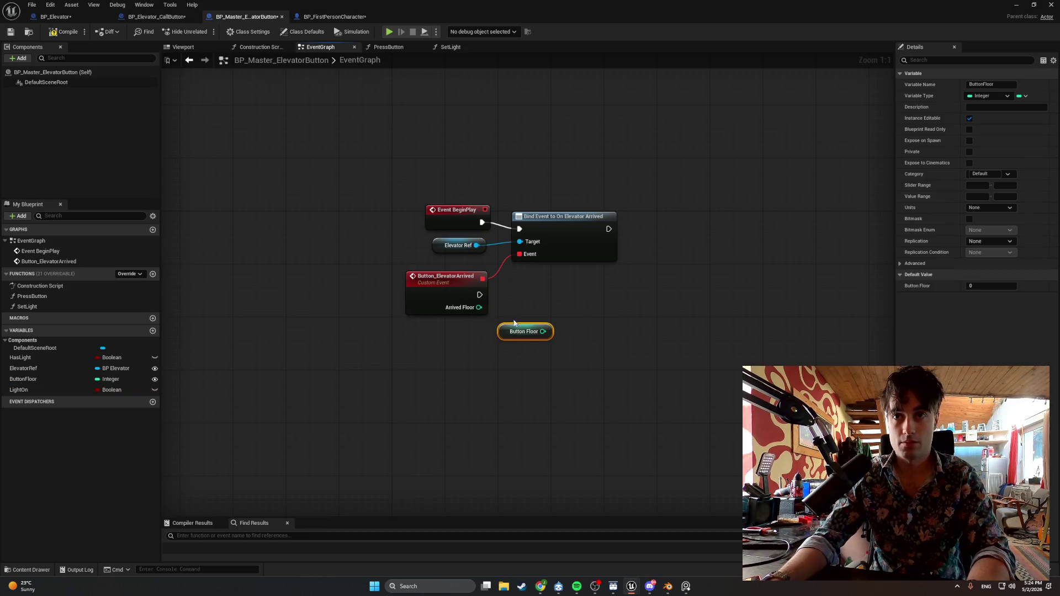
key(Delete)
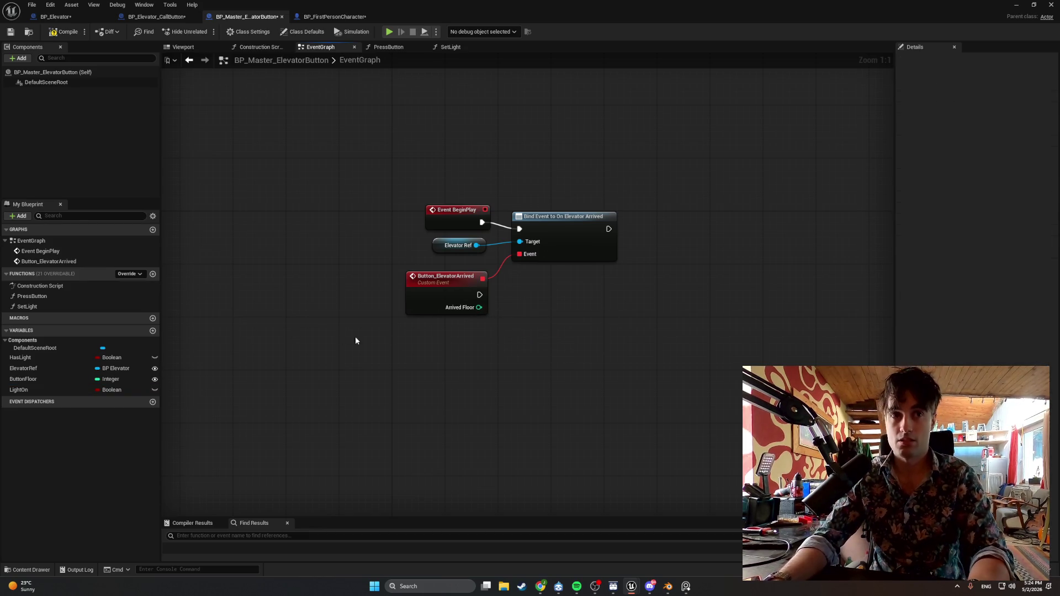
Add a SET Button Floor node from Arrived Floor, wire its exec, and place it beside the event.
drag(479, 308, 556, 336)
text(se)
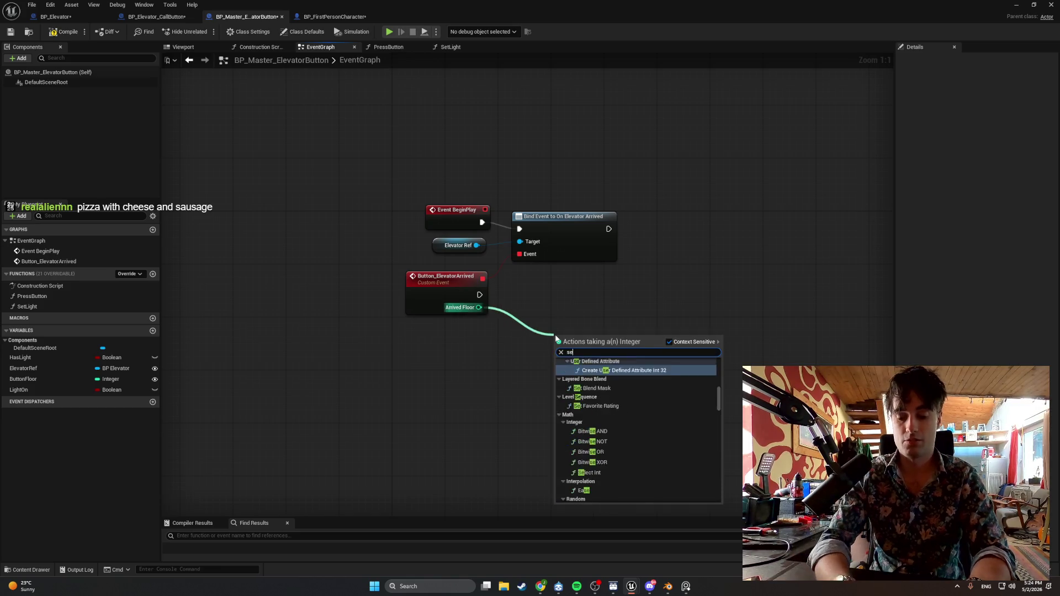
text(t butto)
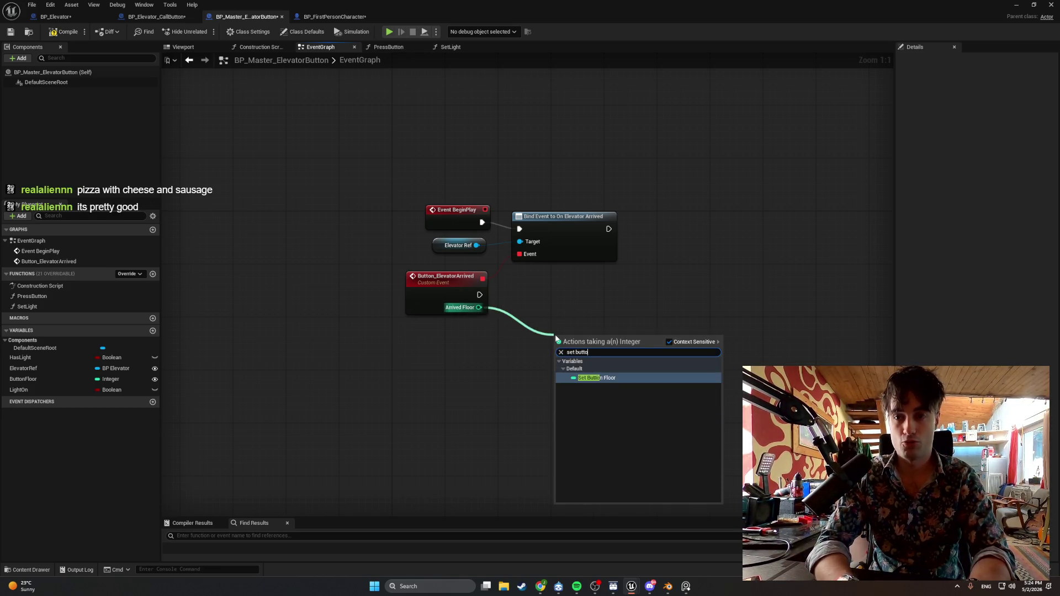
key(Return)
drag(559, 342, 547, 301)
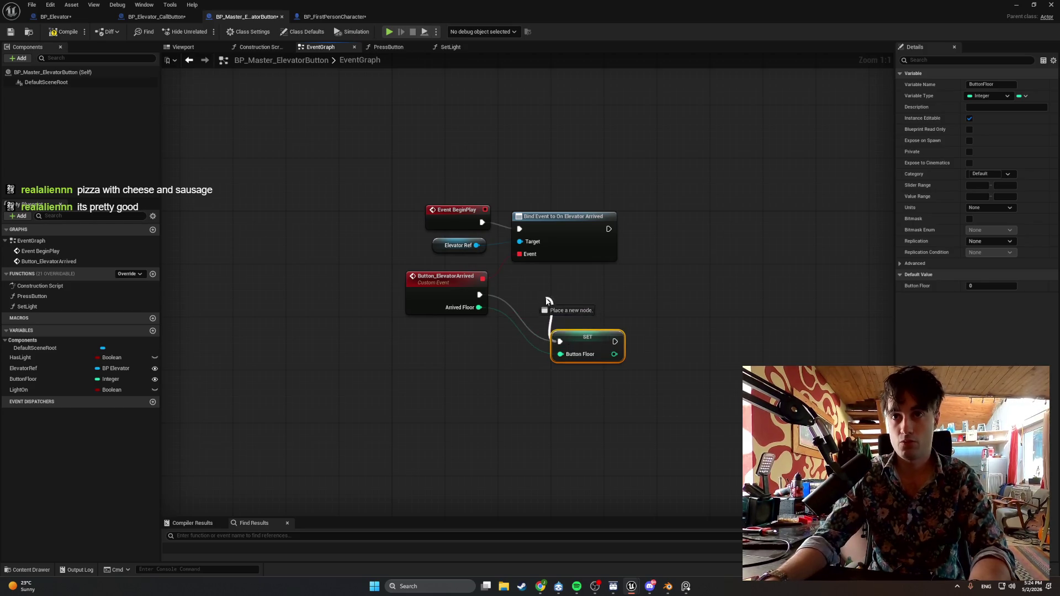
click(582, 299)
drag(582, 343, 536, 303)
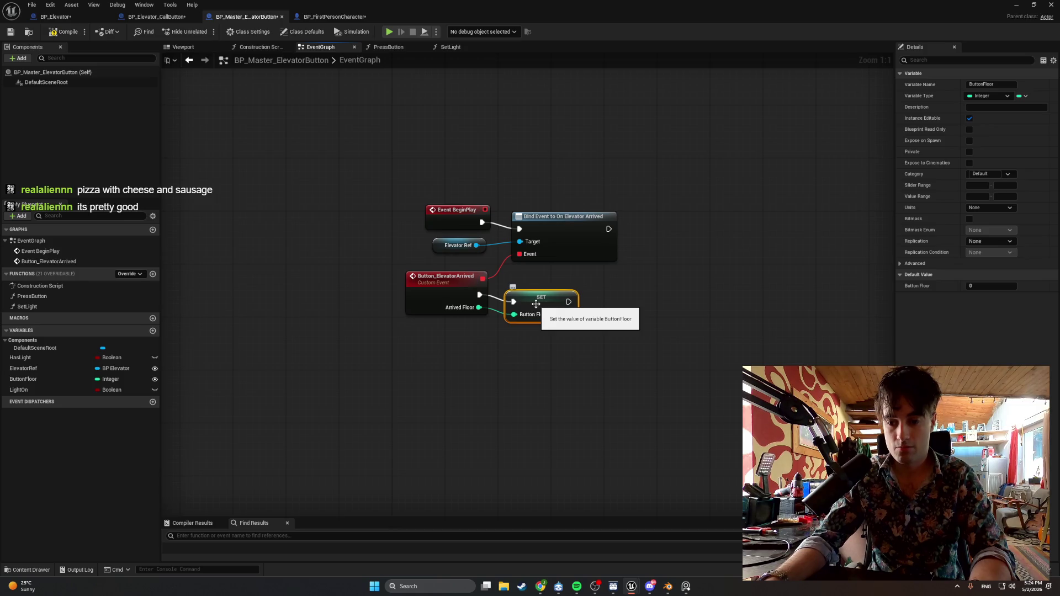
drag(611, 317, 525, 310)
click(564, 324)
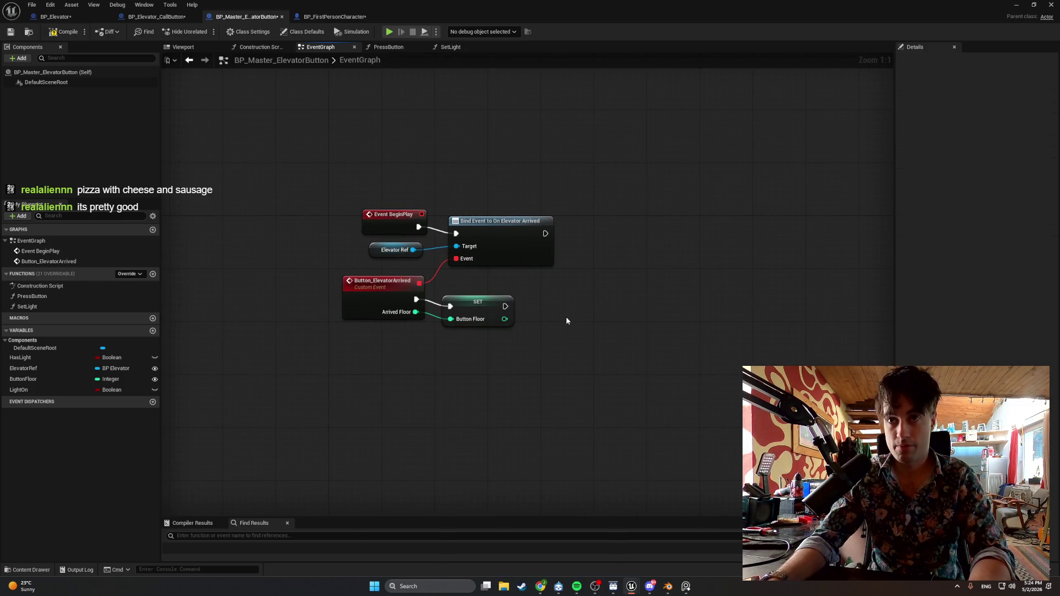
Add a Branch after SET and a Set Light call on its True output, then arrange them.
click(568, 316)
drag(575, 313, 447, 312)
click(569, 332)
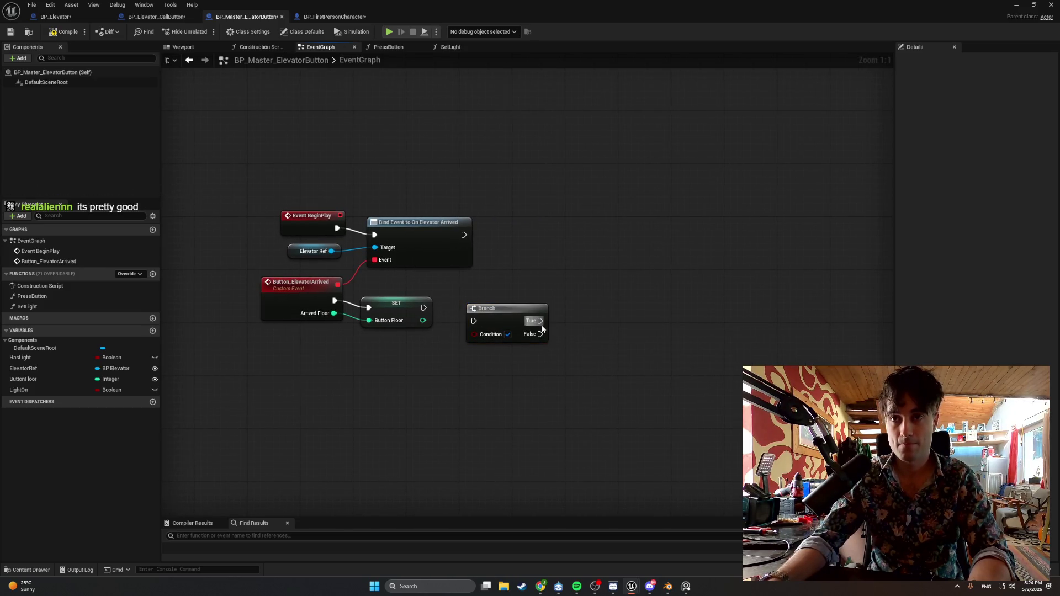
drag(540, 321, 637, 320)
text(setlight)
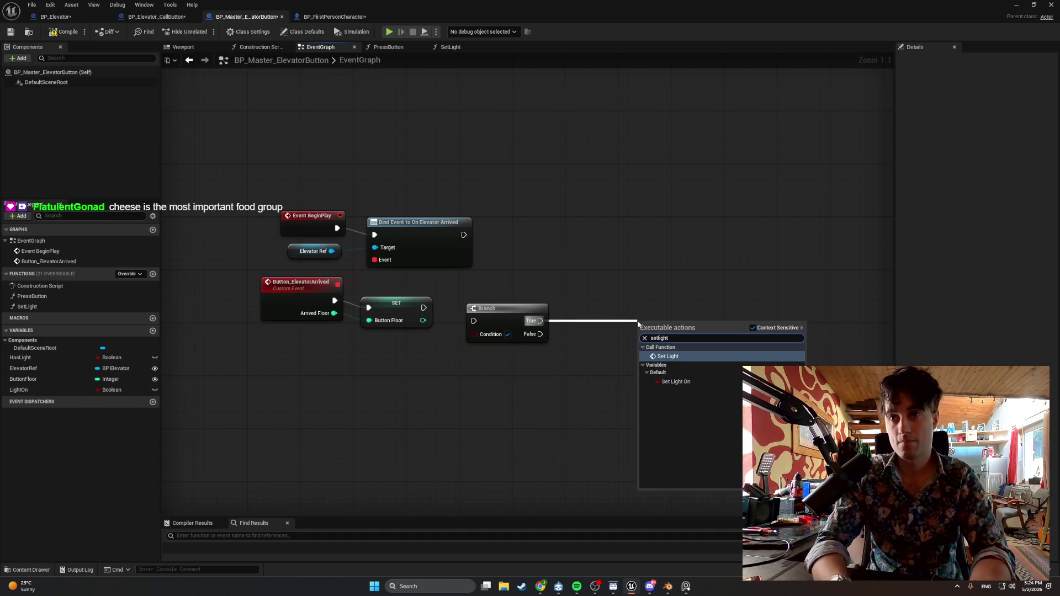
click(666, 356)
drag(665, 344, 647, 312)
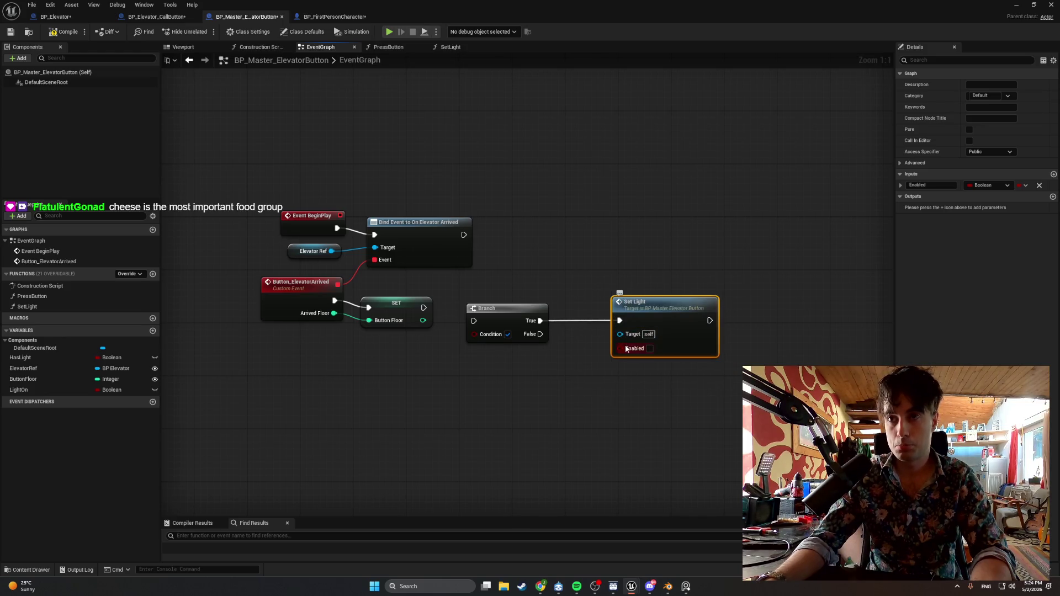
drag(467, 325, 425, 310)
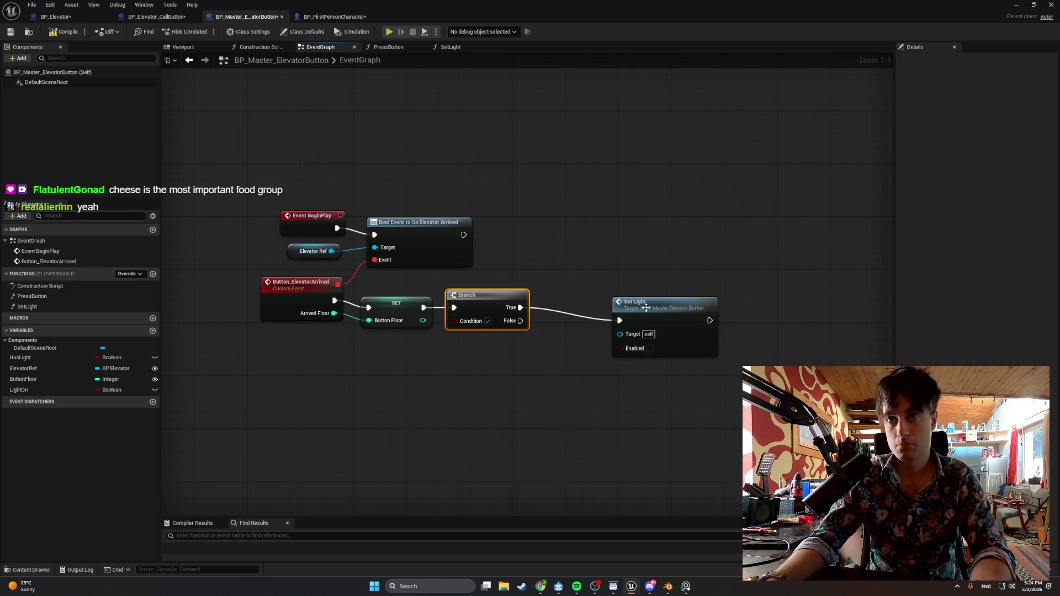
mouse_move(646, 310)
mouse_down()
mouse_move(574, 298)
mouse_move(594, 298)
mouse_up()
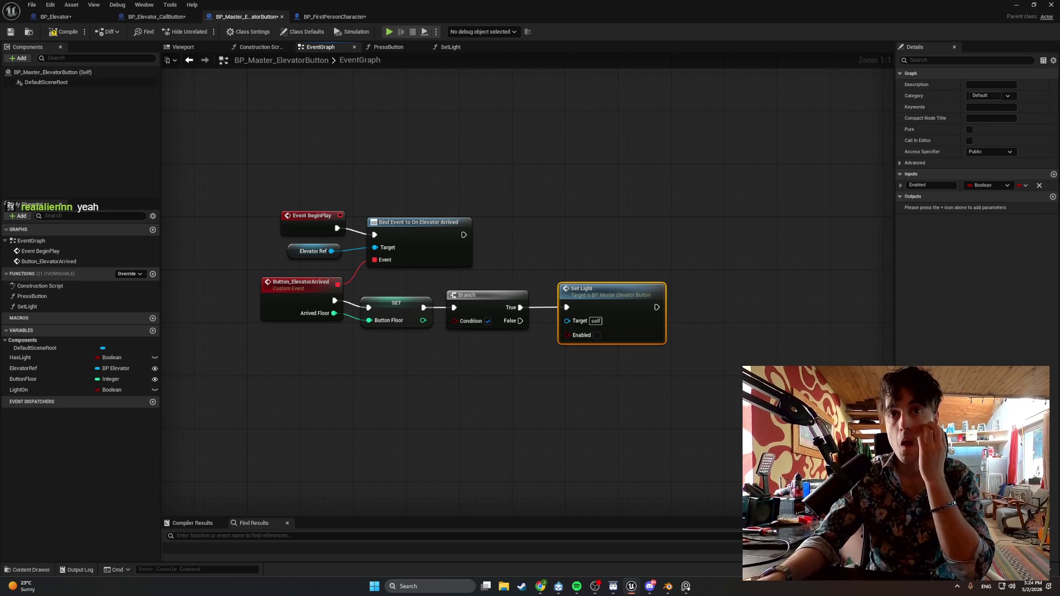
mouse_move(558, 586)
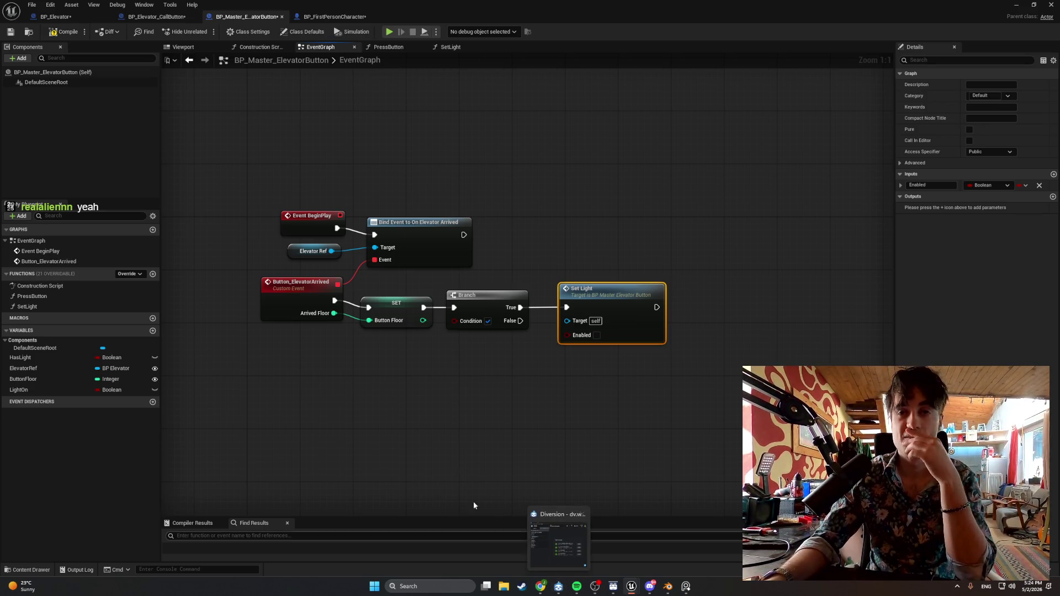
Delete the reroute point on the Arrived Floor wire.
click(352, 316)
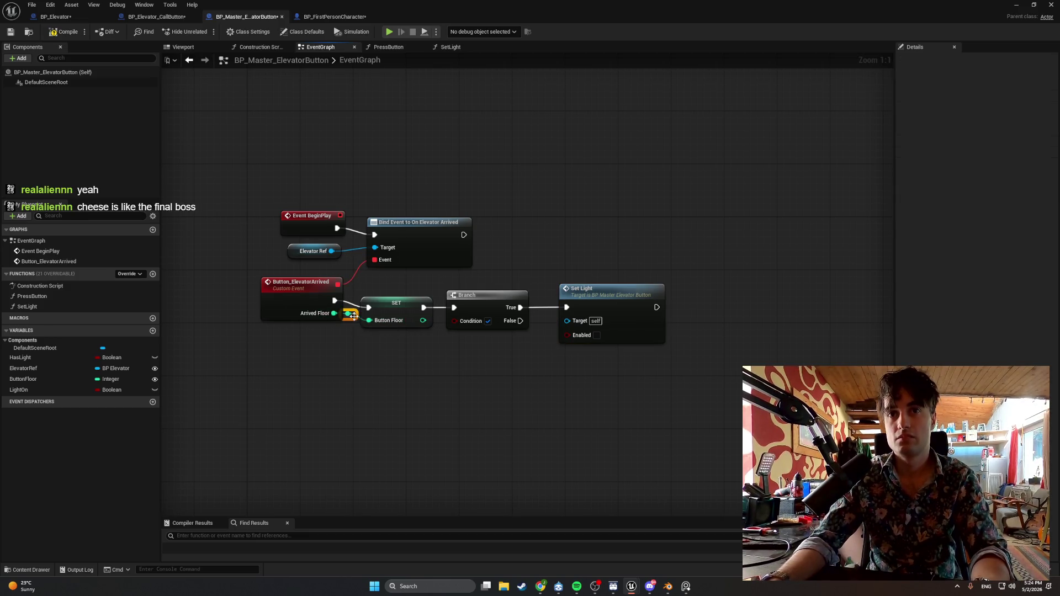
right_click(355, 323)
click(342, 344)
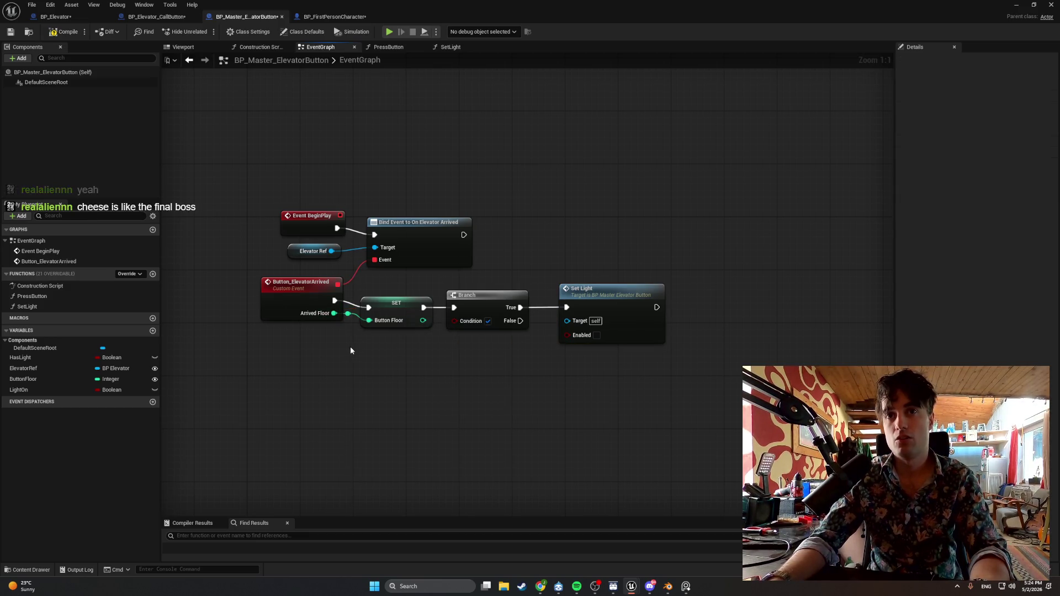
click(348, 316)
key(Delete)
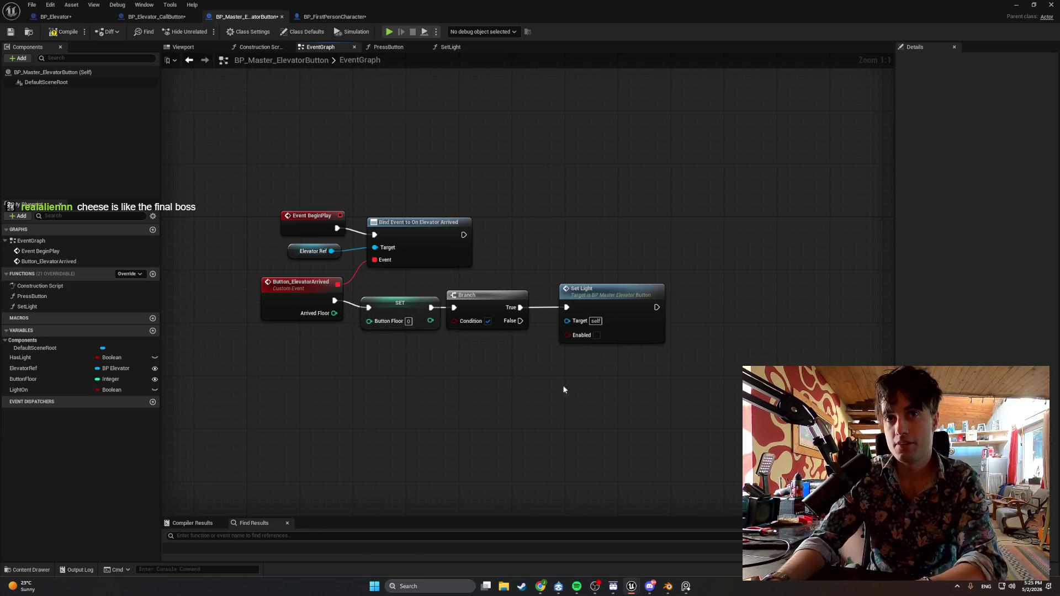
Shift the SET, Branch and Set Light chain, then wire Arrived Floor into SET's Button Floor.
mouse_move(668, 402)
mouse_down()
mouse_move(445, 268)
mouse_move(359, 270)
mouse_up()
click(485, 298)
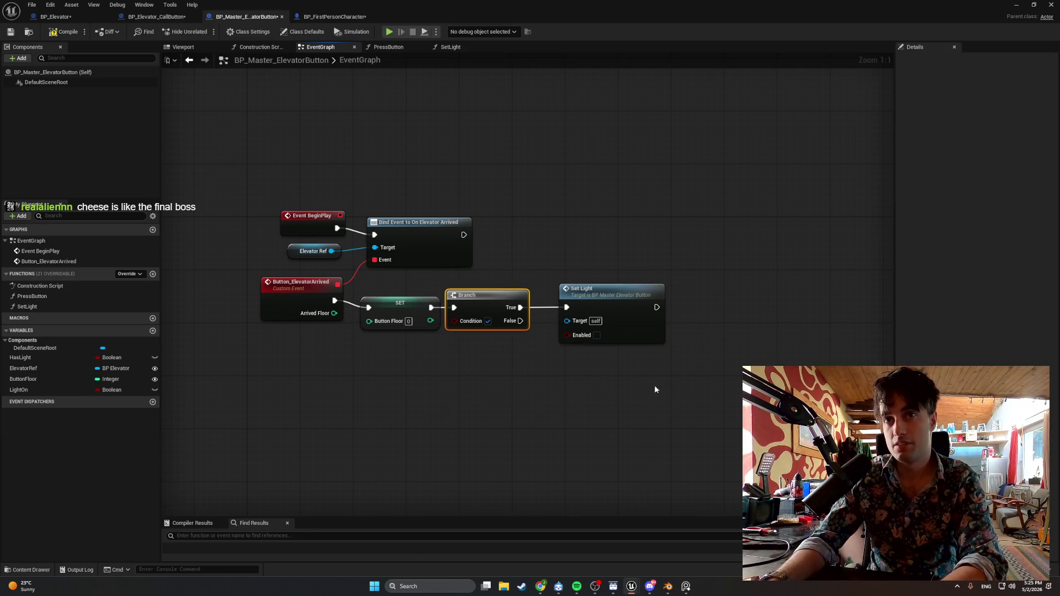
mouse_move(668, 380)
mouse_down()
mouse_move(359, 279)
mouse_move(453, 299)
mouse_up()
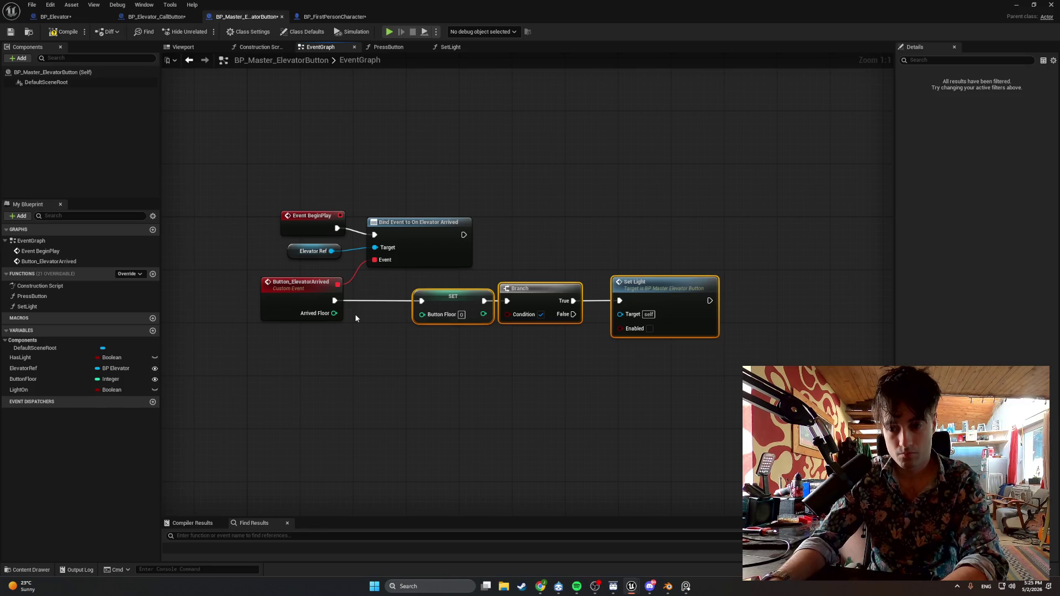
drag(434, 296, 407, 297)
mouse_move(333, 313)
mouse_down()
mouse_move(395, 314)
mouse_move(343, 319)
mouse_move(368, 337)
mouse_up()
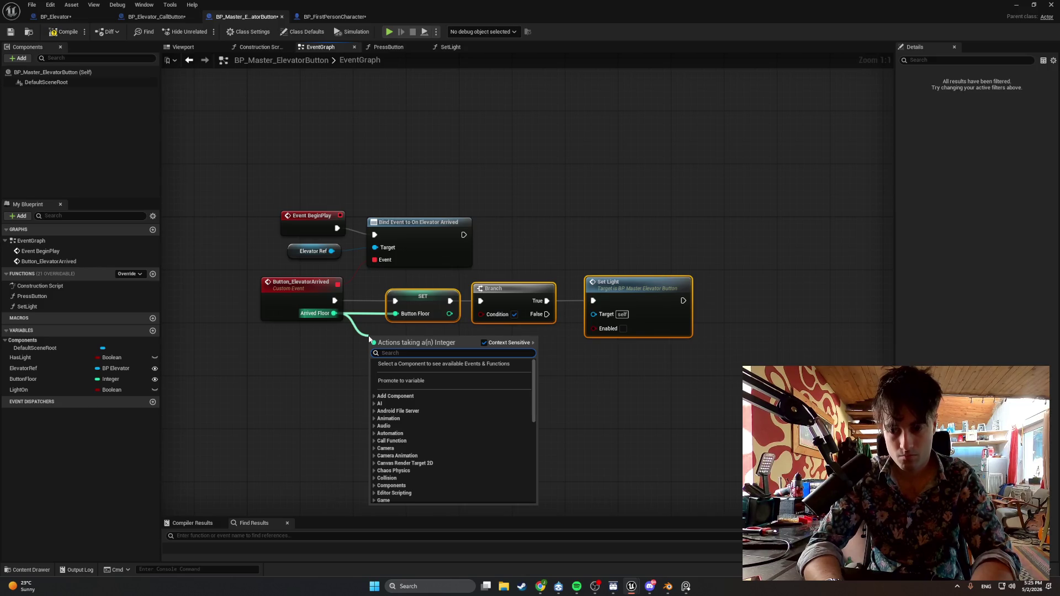
Add an Integer Equal (==) node on Arrived Floor with a Button Floor getter beside it.
text(Equa)
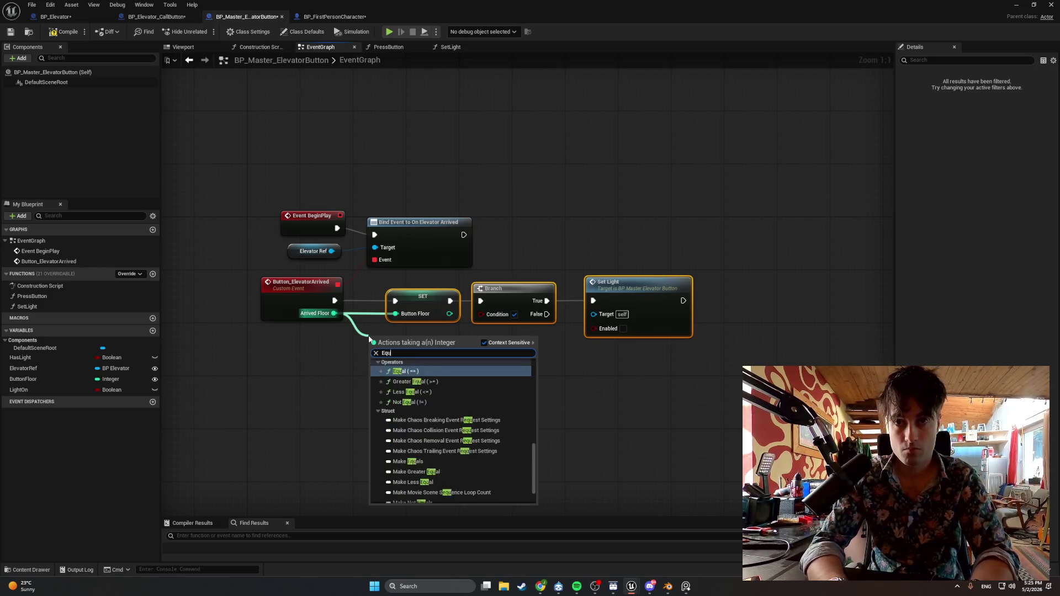
click(419, 378)
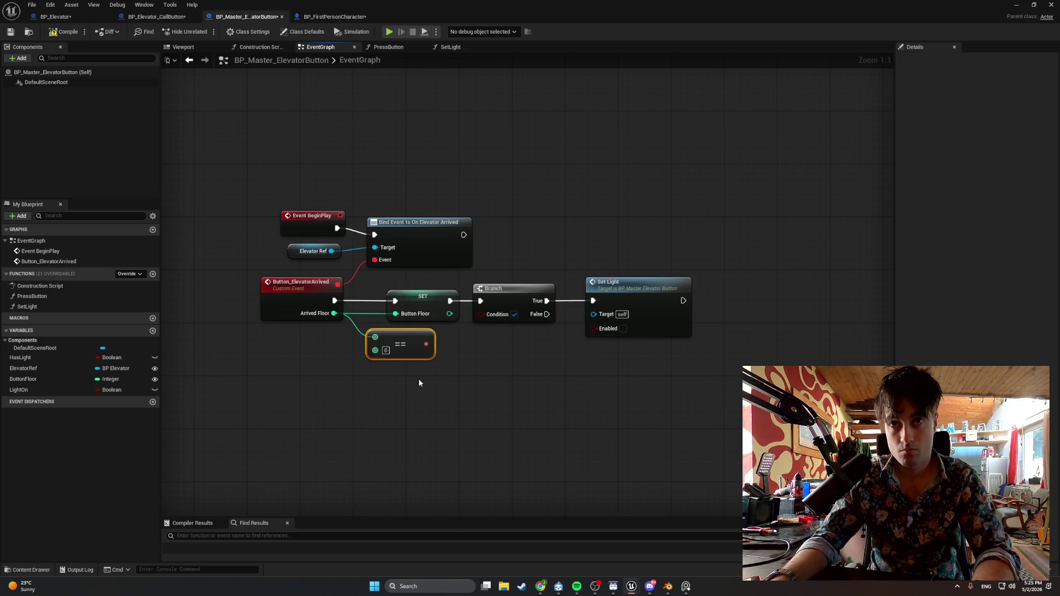
mouse_move(71, 378)
mouse_down()
mouse_move(303, 371)
mouse_move(397, 381)
mouse_move(375, 350)
mouse_up()
click(317, 381)
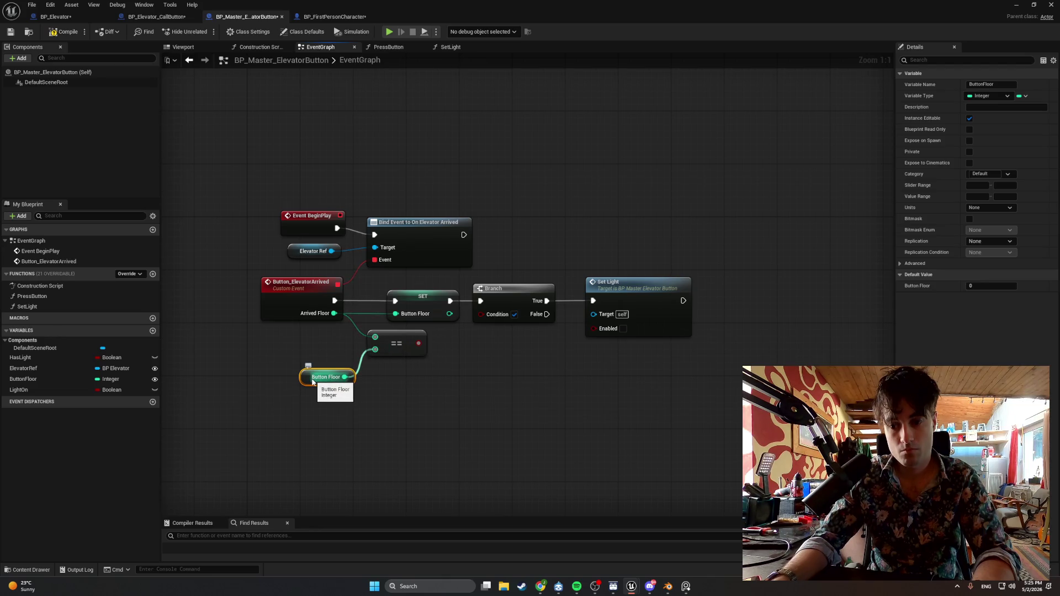
drag(317, 381, 330, 367)
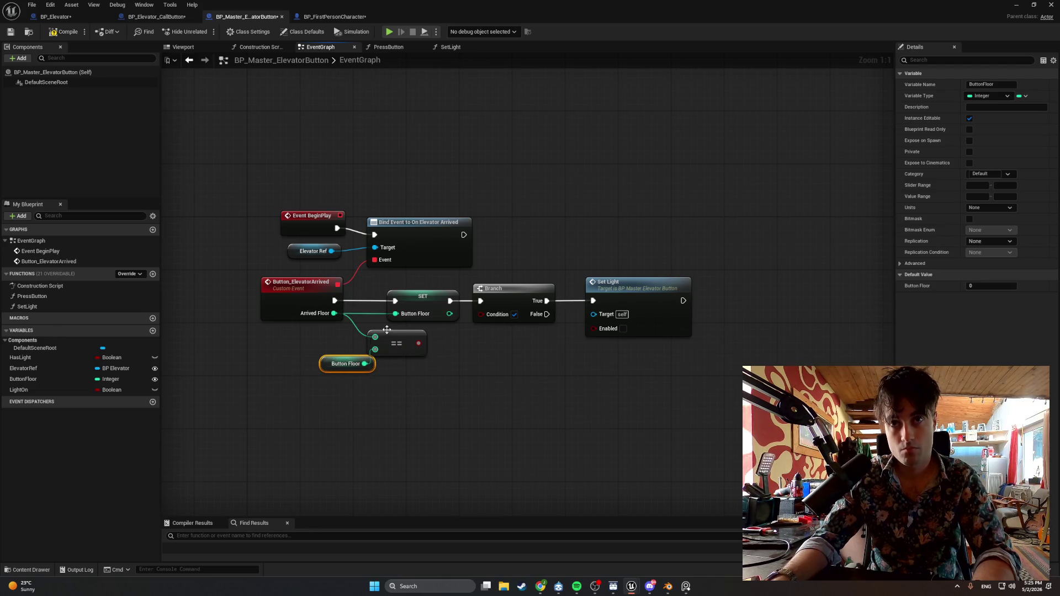
Delete the SET node, wire Button_ElevatorArrived into Branch, and feed == into its Condition.
click(422, 300)
key(Delete)
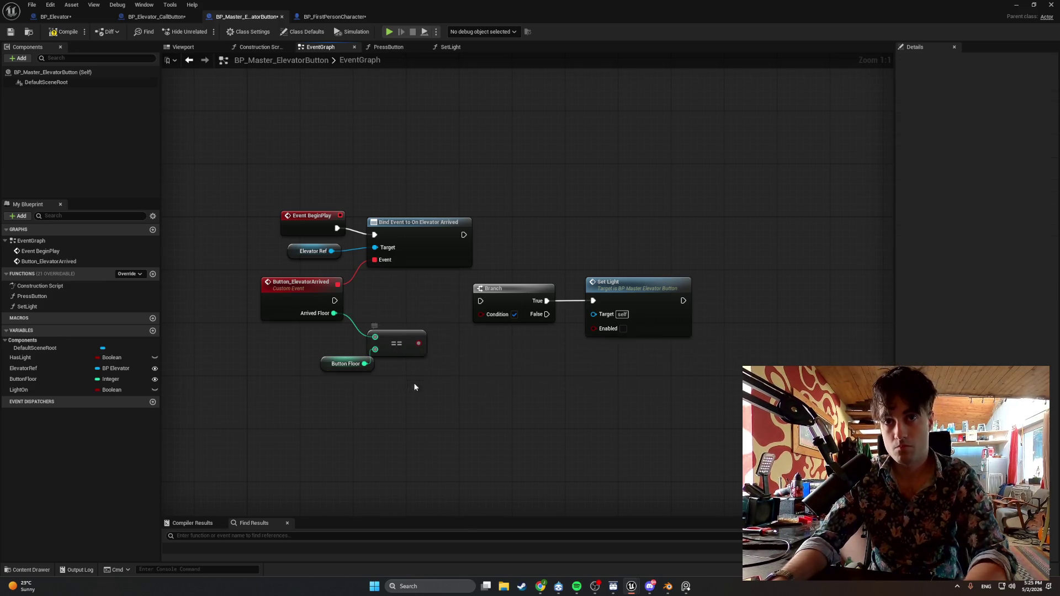
drag(334, 301, 480, 301)
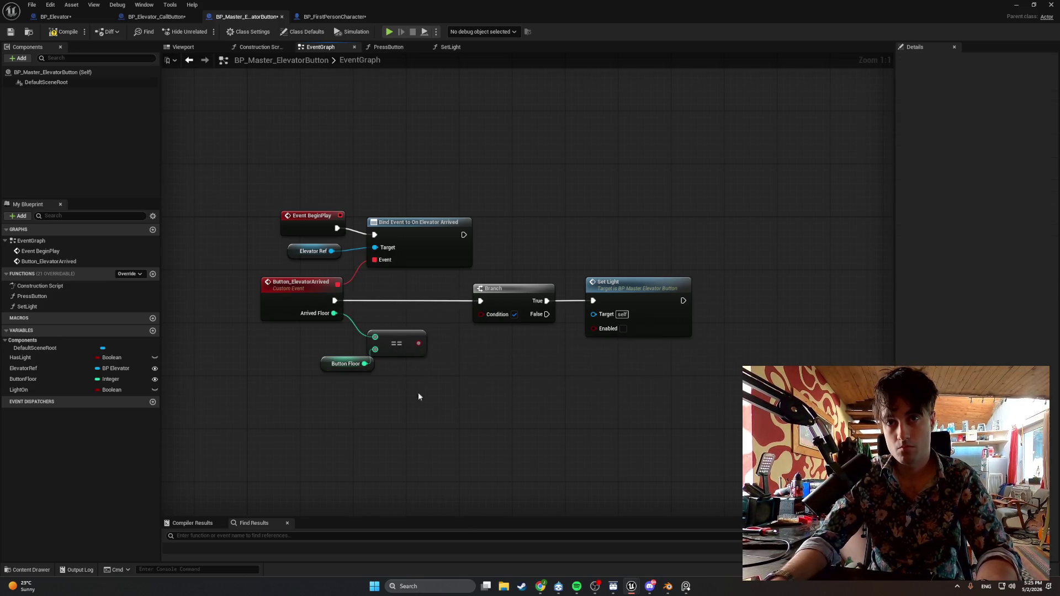
drag(418, 343, 480, 314)
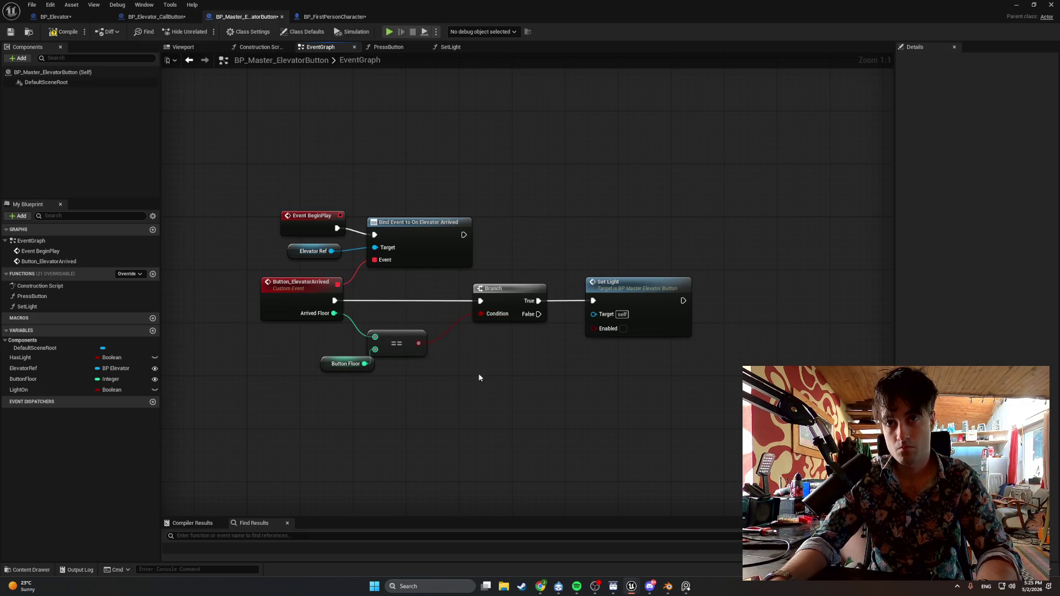
mouse_move(445, 428)
mouse_down()
mouse_move(353, 334)
mouse_move(414, 330)
mouse_up()
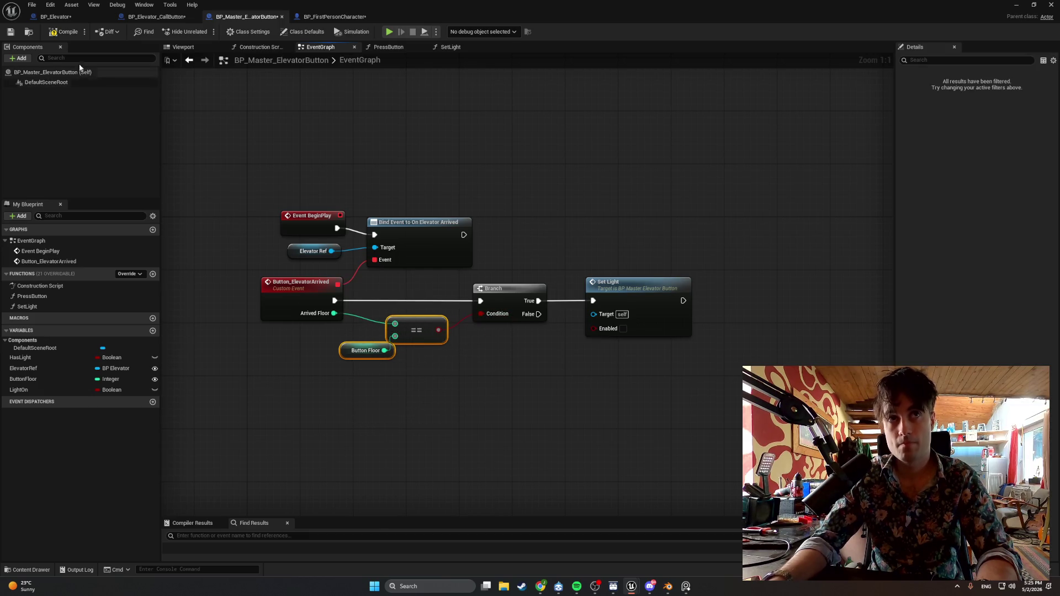
drag(694, 401, 596, 259)
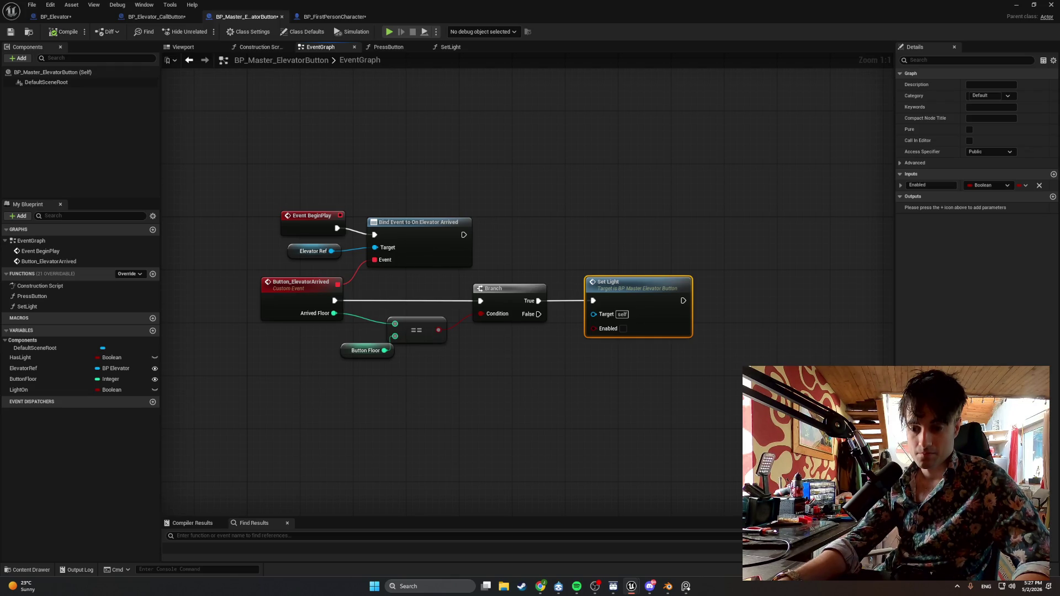
Pull Branch, Set Light, the == node and Button Floor getter closer together.
drag(647, 294, 614, 294)
drag(680, 287, 524, 389)
drag(593, 284, 580, 285)
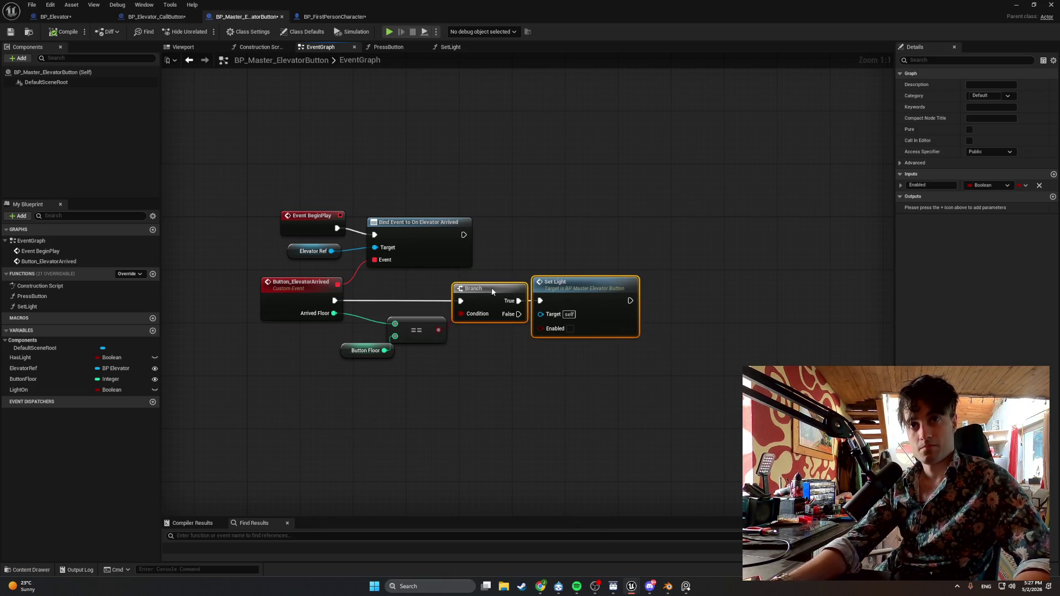
mouse_move(424, 419)
mouse_down()
mouse_move(381, 331)
mouse_move(403, 325)
mouse_move(377, 321)
mouse_up()
mouse_move(618, 382)
mouse_down()
mouse_move(483, 285)
mouse_move(444, 285)
mouse_up()
Nudge the BeginPlay binding nodes into place and screenshot the graph.
drag(415, 183, 331, 254)
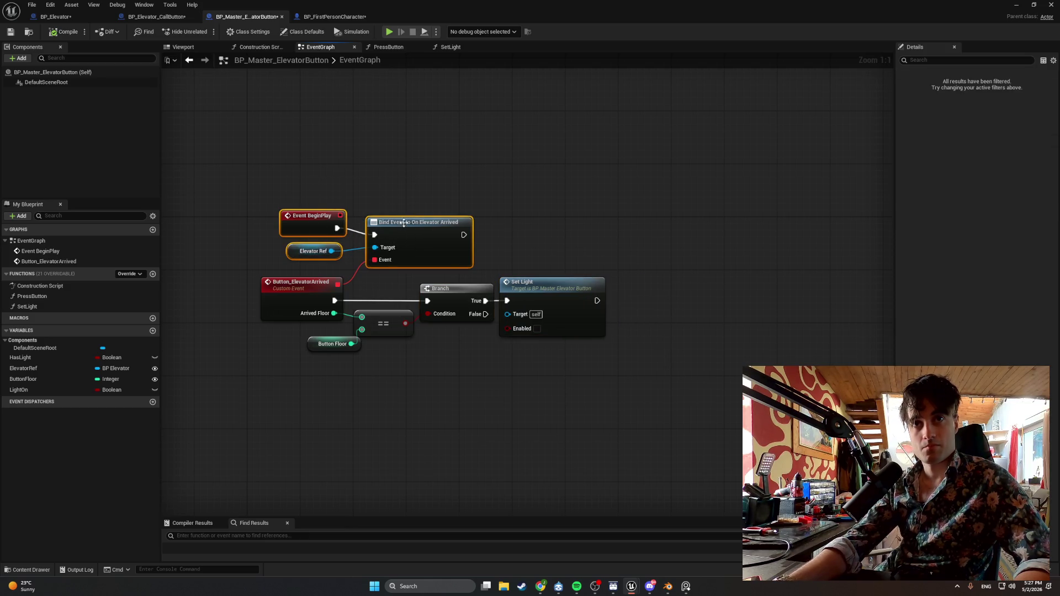
drag(403, 225, 402, 233)
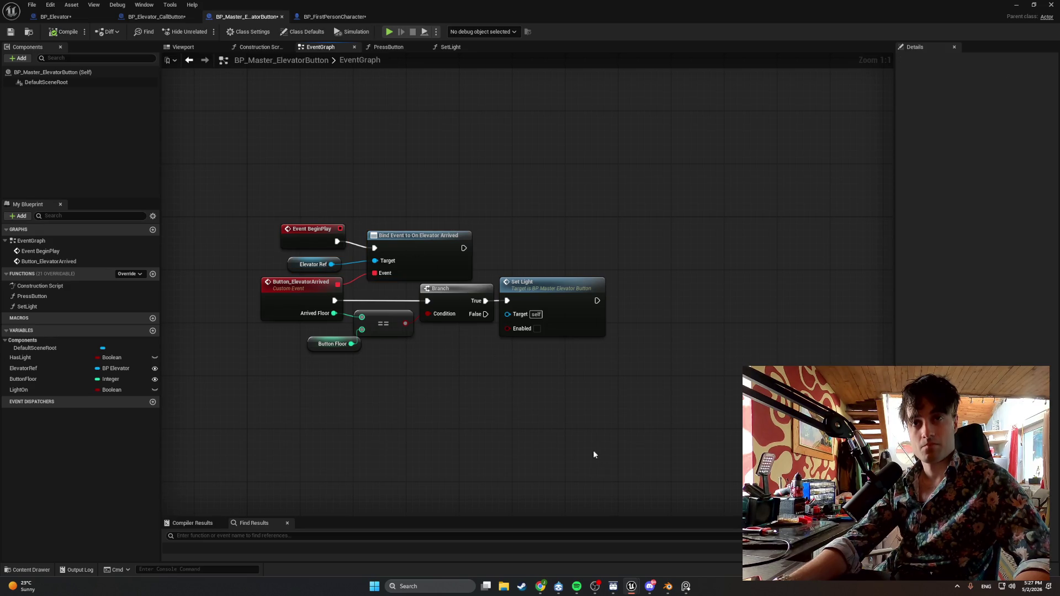
drag(379, 238, 388, 232)
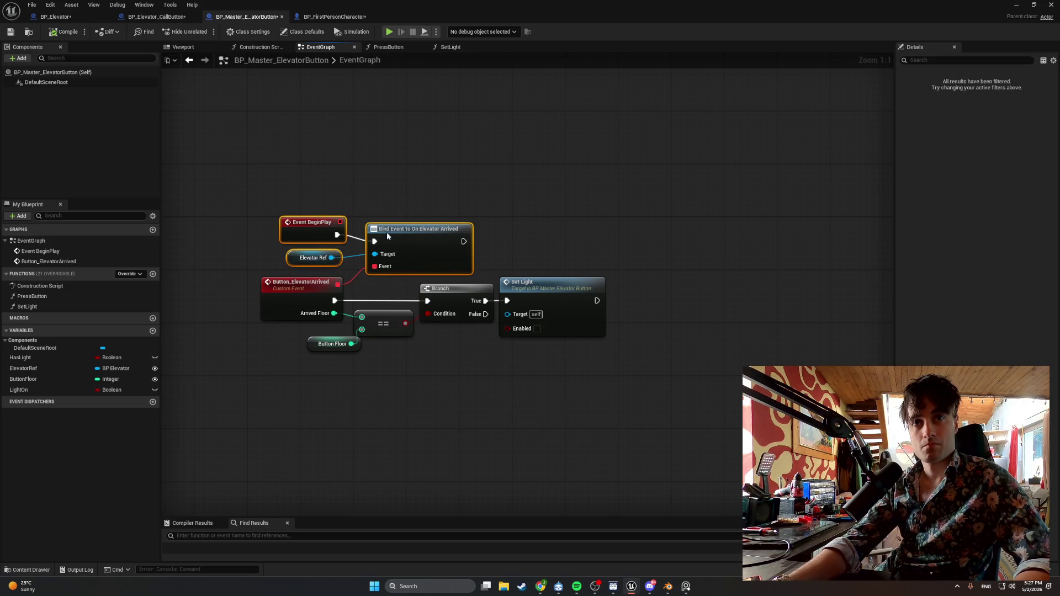
click(588, 432)
key(super+shift+s)
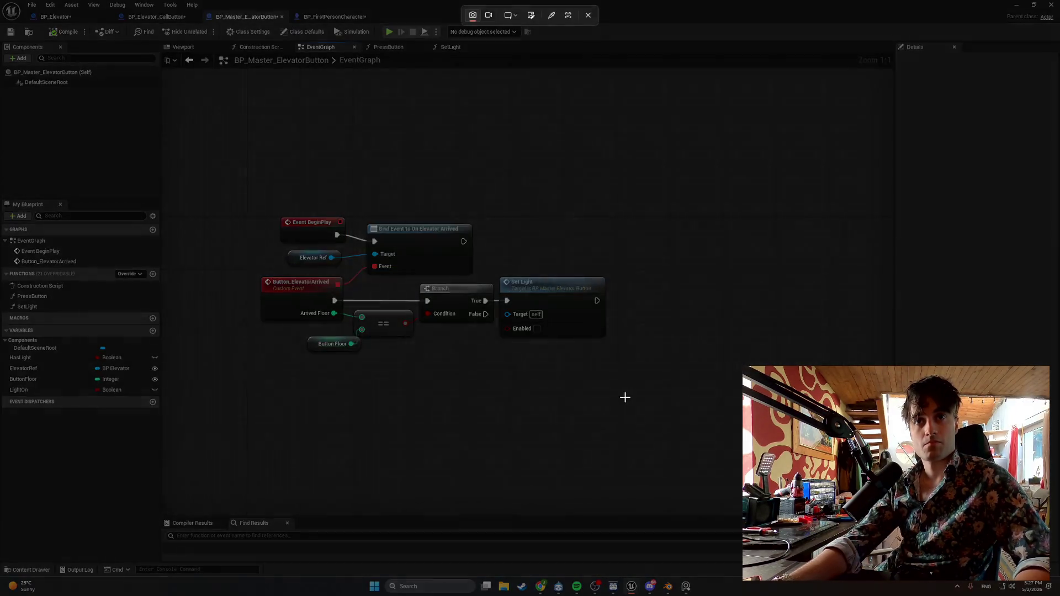
mouse_move(625, 397)
mouse_down()
mouse_move(237, 213)
mouse_move(224, 174)
mouse_up()
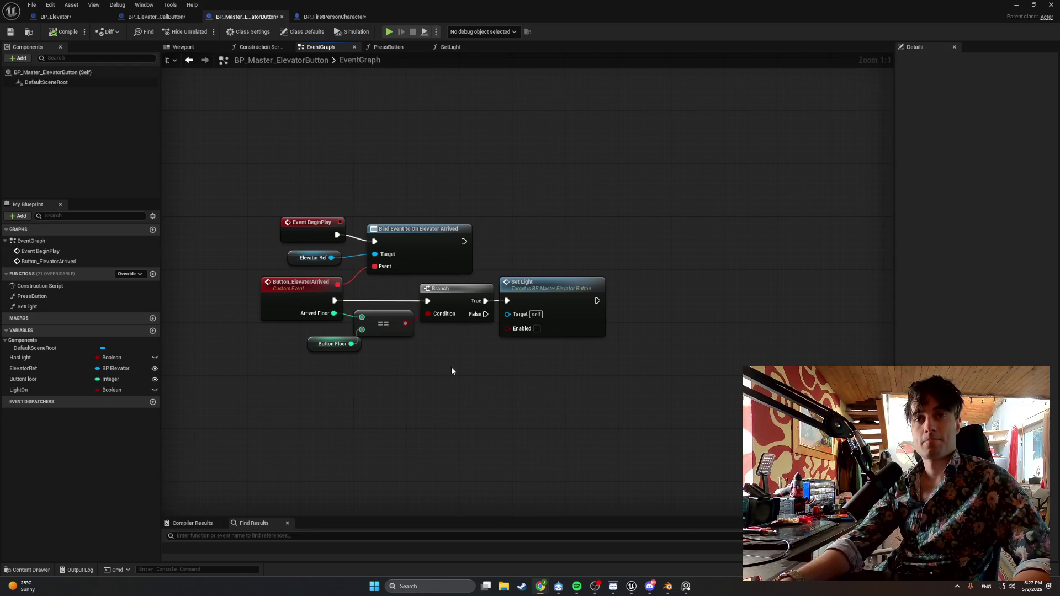
Fine-tune the positions of Event BeginPlay, Elevator Ref and the binding nodes.
mouse_move(447, 376)
mouse_down()
mouse_move(378, 378)
mouse_move(441, 381)
mouse_up()
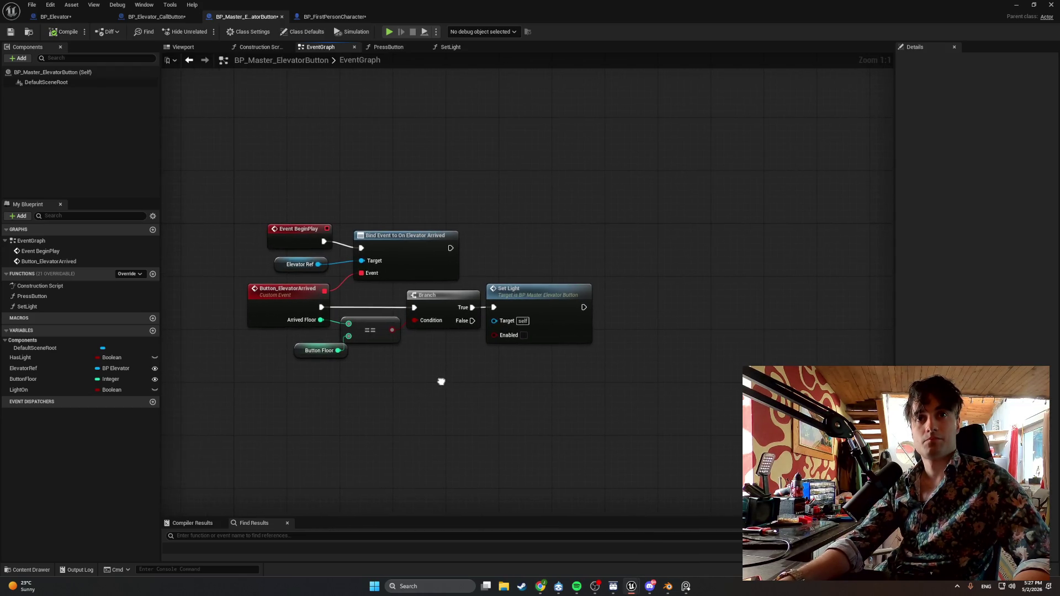
click(298, 229)
ctrl+click(301, 264)
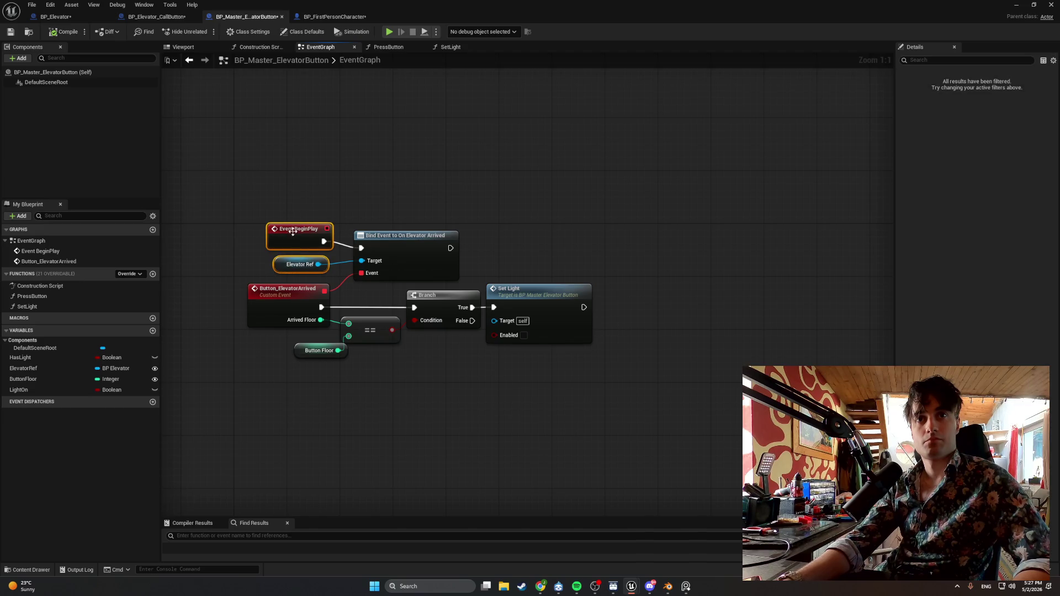
drag(295, 231, 302, 232)
click(235, 267)
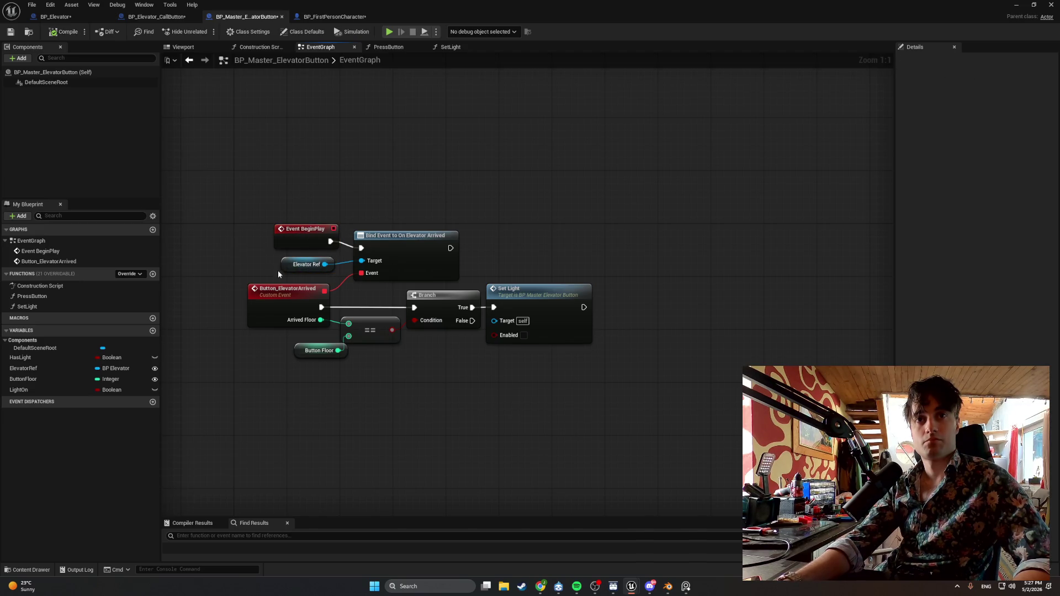
ctrl+click(381, 238)
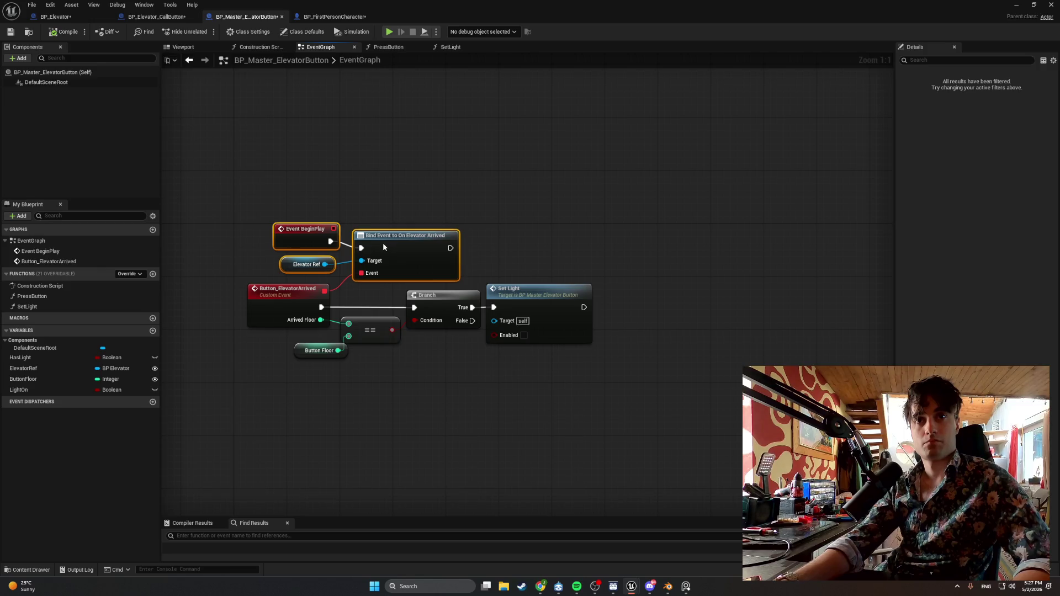
drag(387, 246, 380, 236)
click(429, 448)
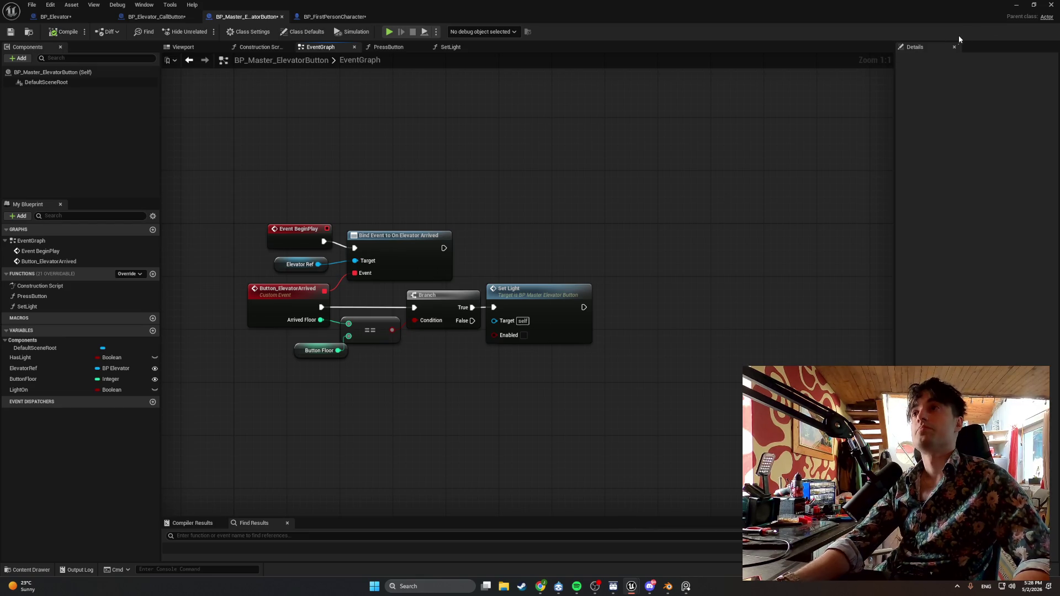
Minimize the Blueprint editor and fly the level camera close to BP_Elevator_CallButton, selecting it.
click(1016, 4)
mouse_move(532, 308)
mouse_down()
mouse_move(497, 331)
mouse_move(541, 298)
mouse_move(519, 314)
mouse_move(552, 309)
mouse_move(530, 298)
mouse_up()
key(ctrl+space)
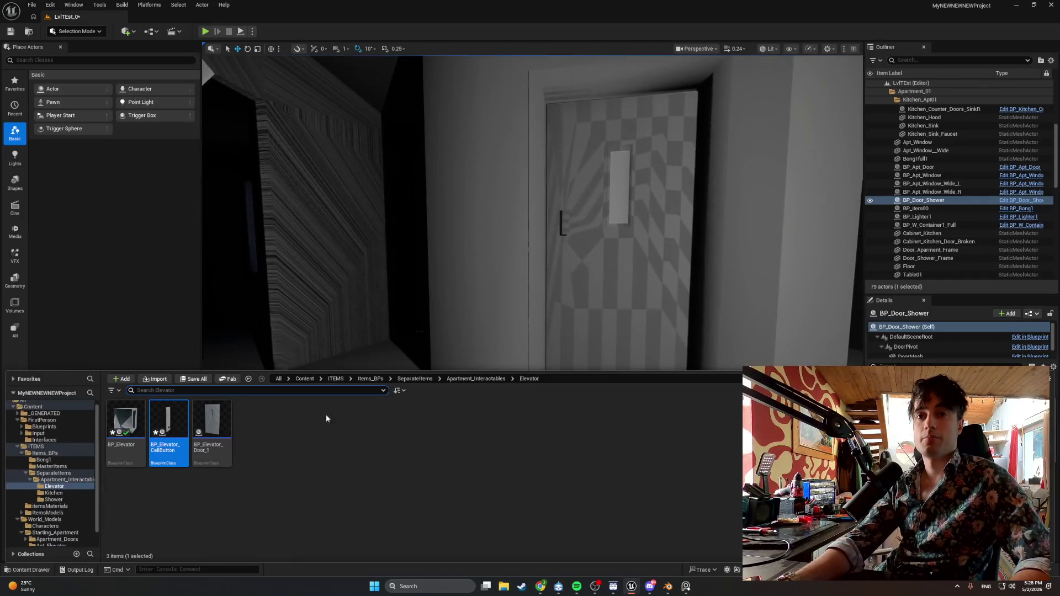
click(491, 263)
click(491, 264)
mouse_move(491, 263)
mouse_down()
mouse_move(454, 309)
mouse_move(451, 230)
mouse_up()
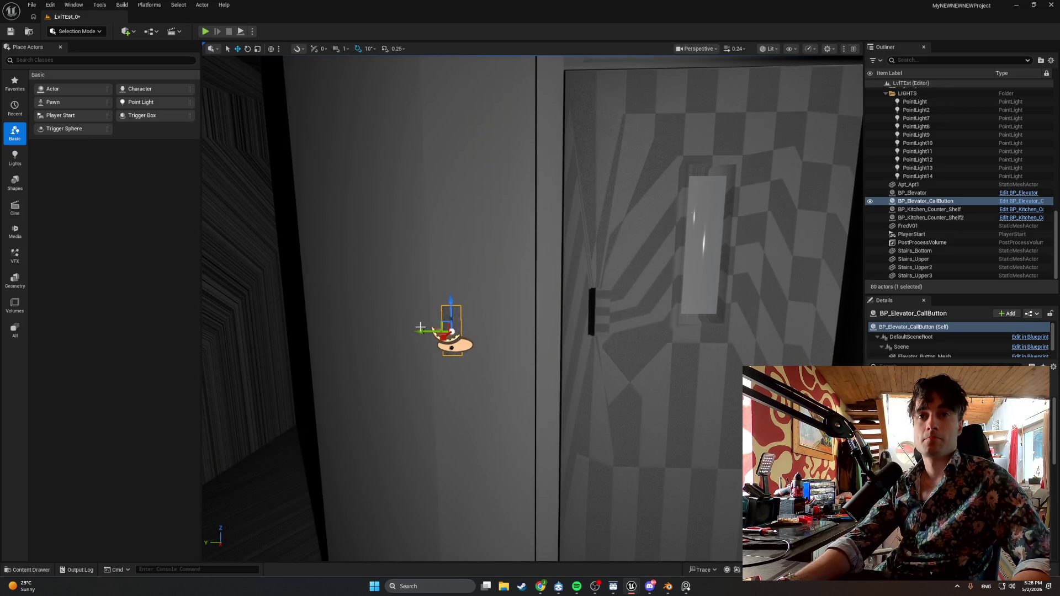
mouse_move(423, 331)
mouse_down()
mouse_move(469, 331)
mouse_move(451, 298)
mouse_move(451, 329)
mouse_move(473, 324)
mouse_move(403, 332)
mouse_move(452, 331)
mouse_up()
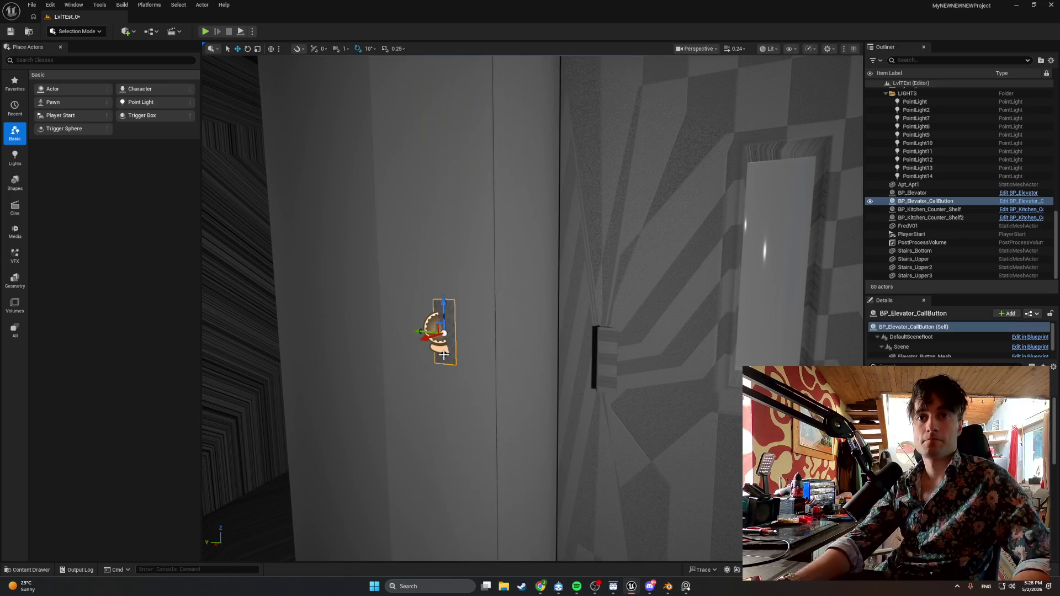
click(431, 383)
click(443, 356)
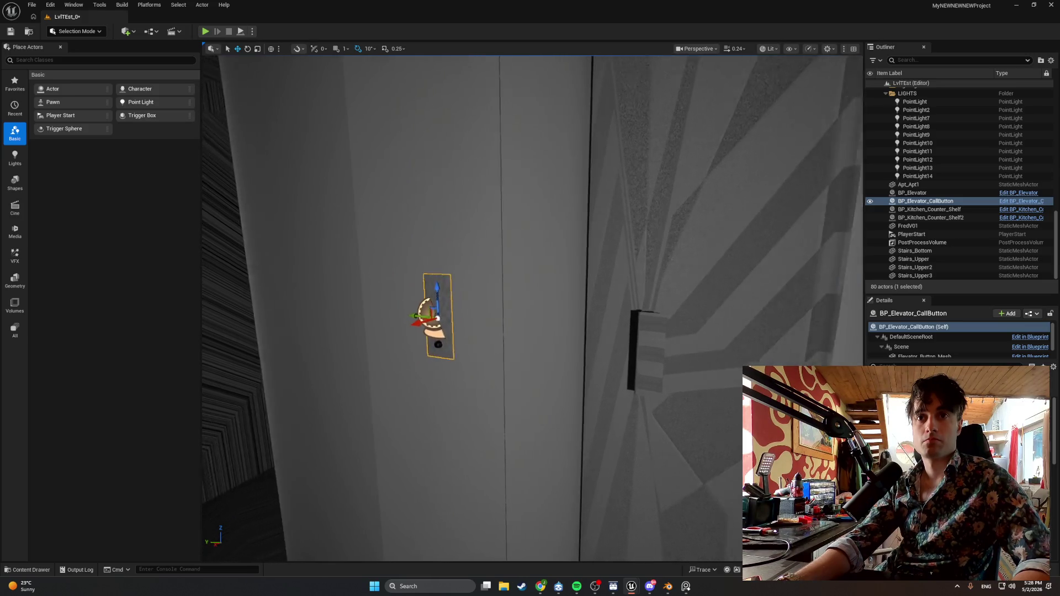
scroll(444, 355, up, 5)
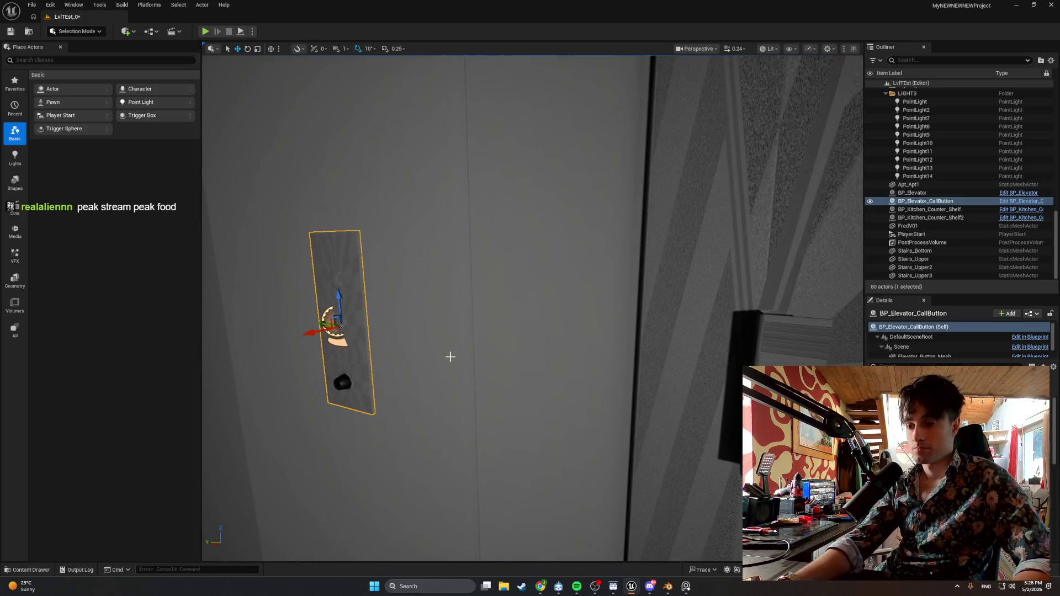
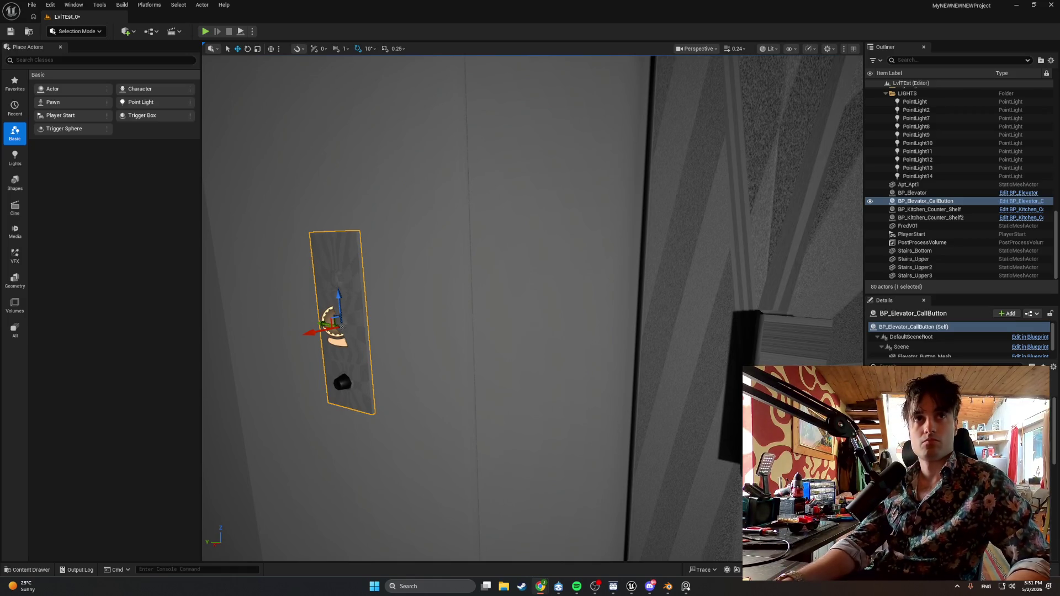
Open BP_Elevator_CallButton from the Content Drawer and zoom in on its call panel mesh.
key(ctrl+space)
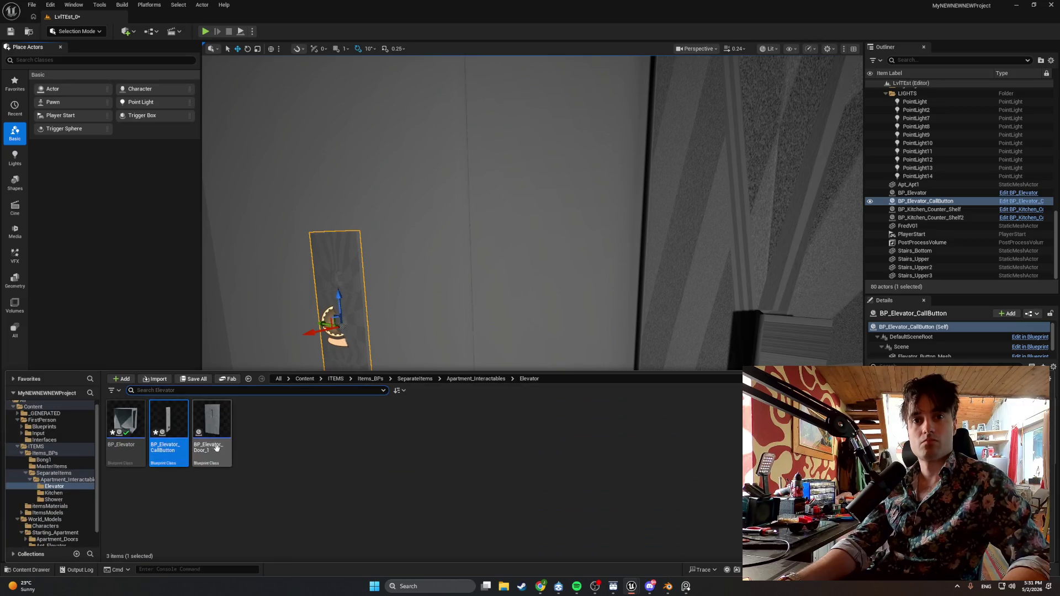
double_click(168, 439)
key(super)
click(319, 177)
scroll(319, 181, up, 1)
mouse_move(319, 181)
mouse_down()
mouse_move(301, 144)
mouse_move(341, 183)
mouse_move(320, 182)
mouse_up()
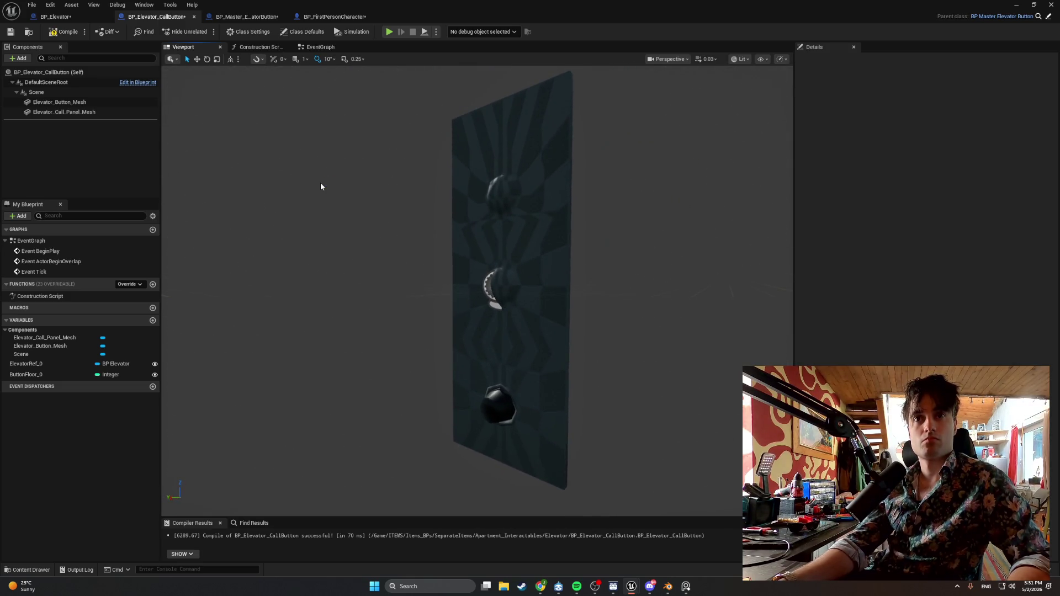
key(super+shift+s)
mouse_move(582, 475)
mouse_down()
mouse_move(556, 409)
mouse_move(28, 68)
mouse_move(1, 28)
mouse_up()
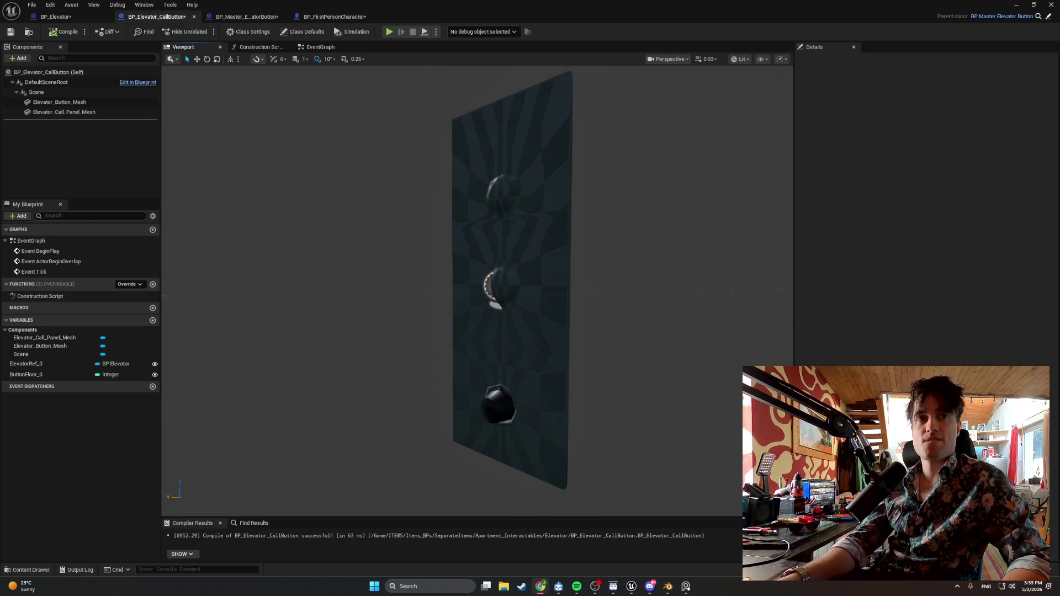
Add a Sphere Collision component named Sphere and parent it to Elevator_Button_Mesh.
click(24, 59)
text(collison)
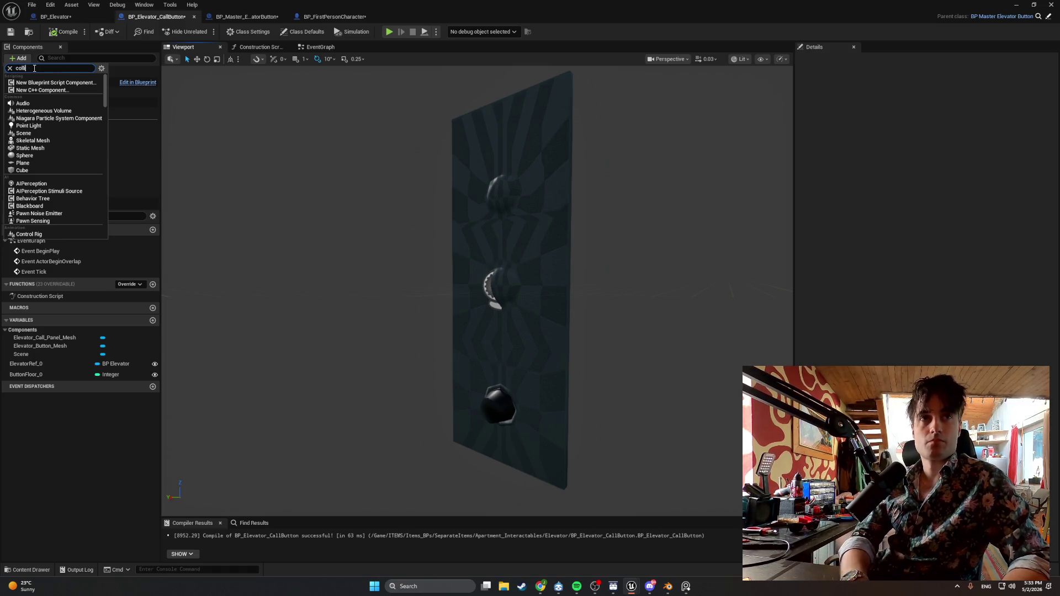
key(BackSpace)
key(BackSpace)
key(BackSpace)
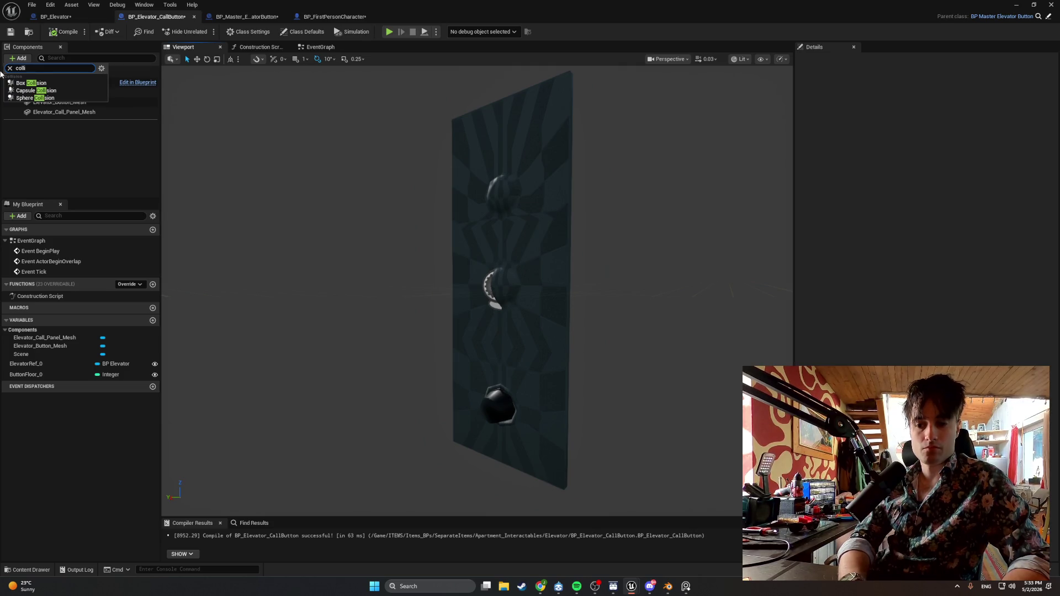
click(34, 98)
click(223, 177)
drag(223, 177, 210, 166)
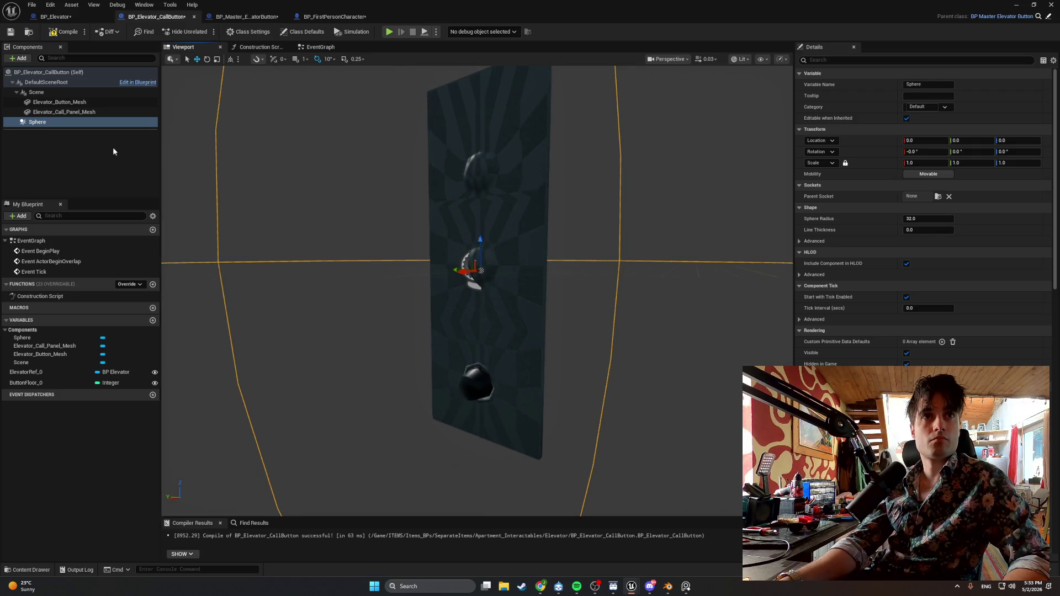
drag(72, 127, 79, 108)
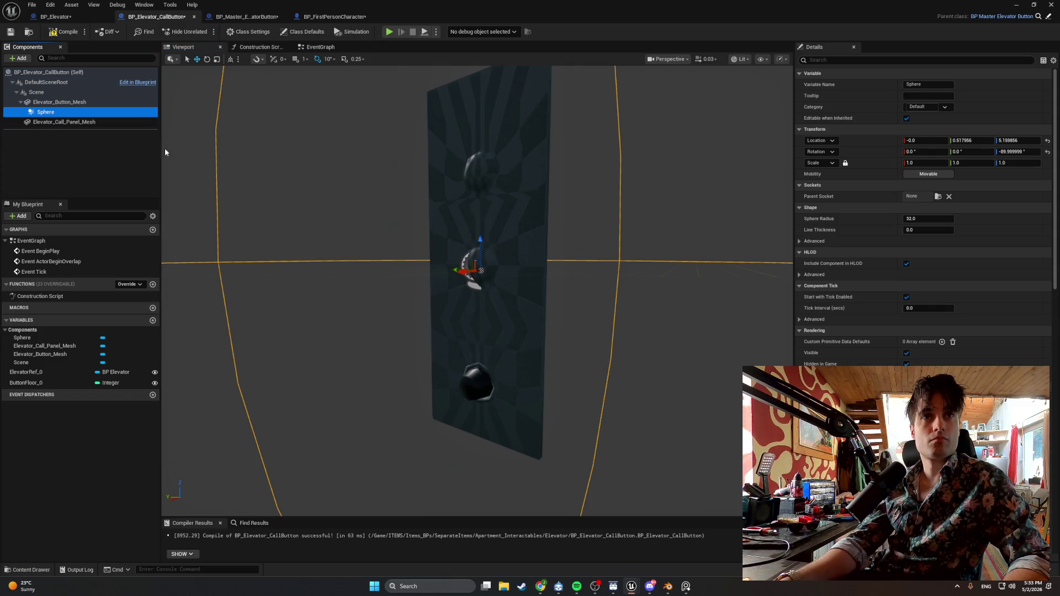
Frame the Sphere and shrink it to roughly a quarter size with the scale gizmo.
key(f)
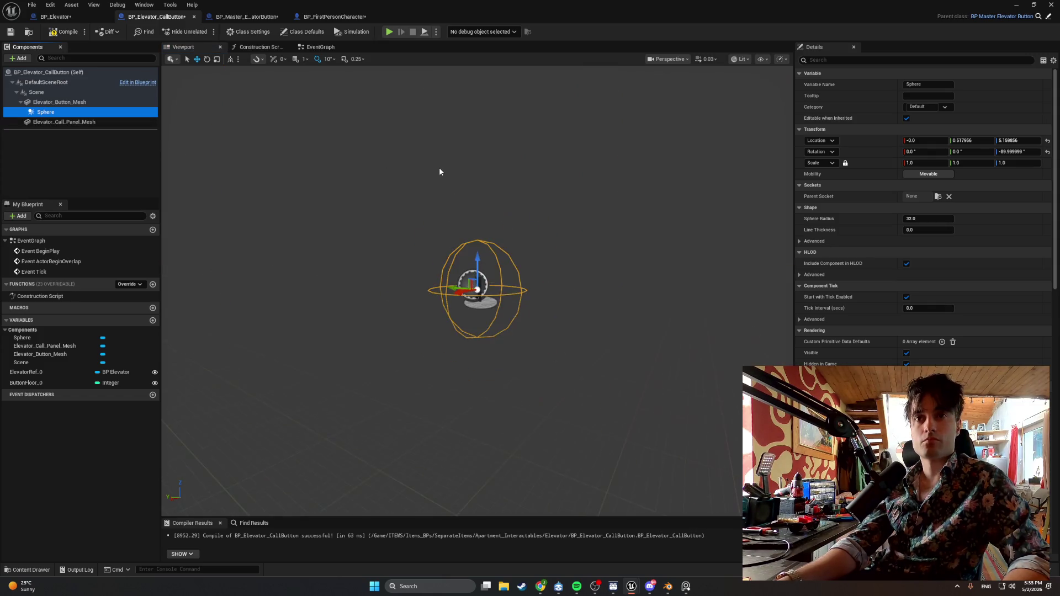
click(464, 505)
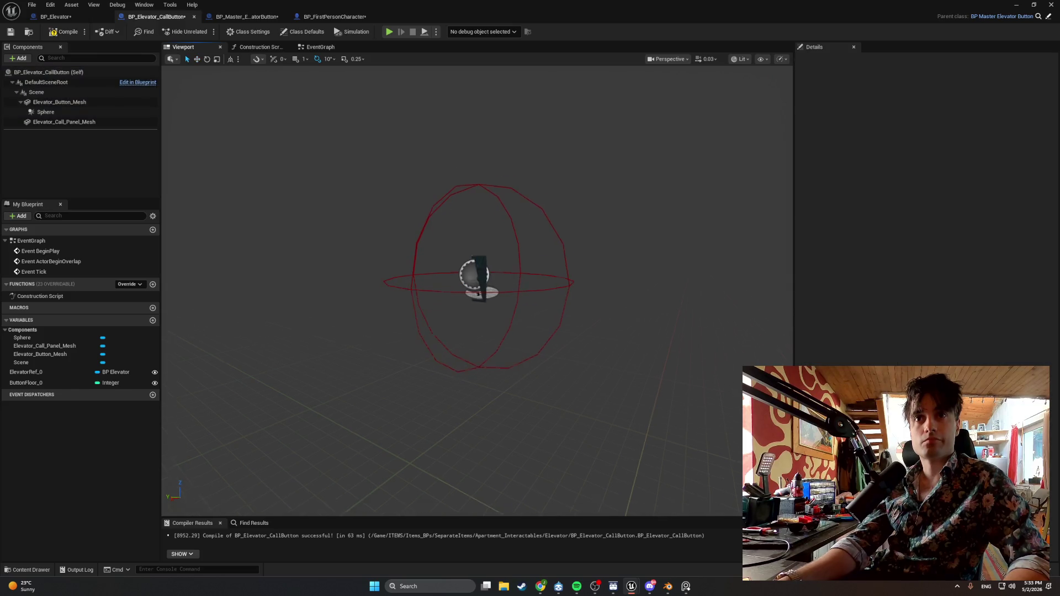
click(426, 201)
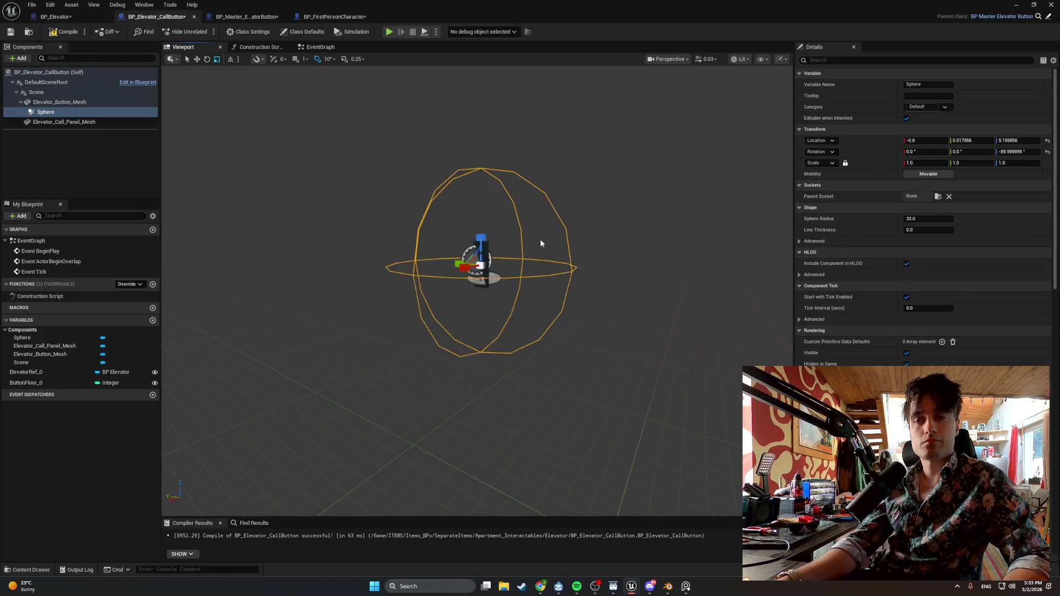
drag(480, 266, 465, 279)
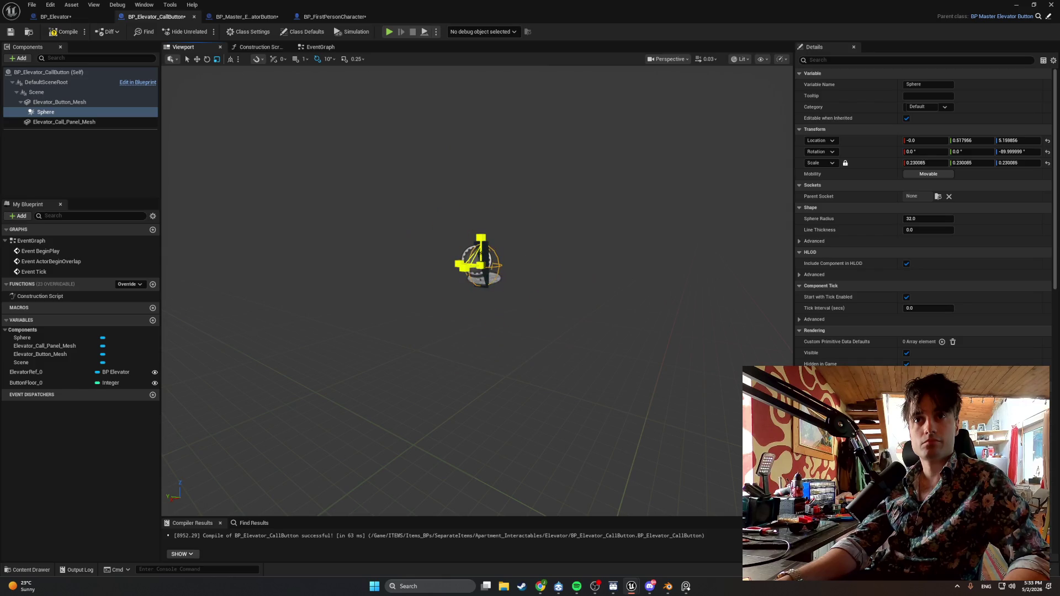
Lower the Sphere onto the bottom call button, ending at 0.092913 uniform scale.
key(f)
scroll(499, 360, up, 10)
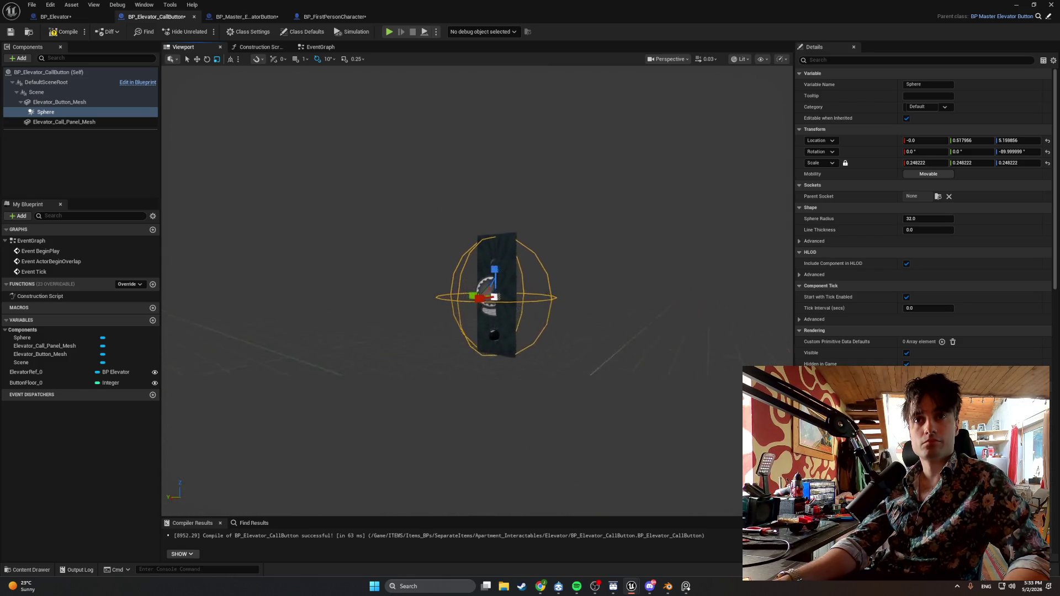
mouse_move(491, 351)
mouse_down()
mouse_move(511, 353)
mouse_move(500, 354)
mouse_up()
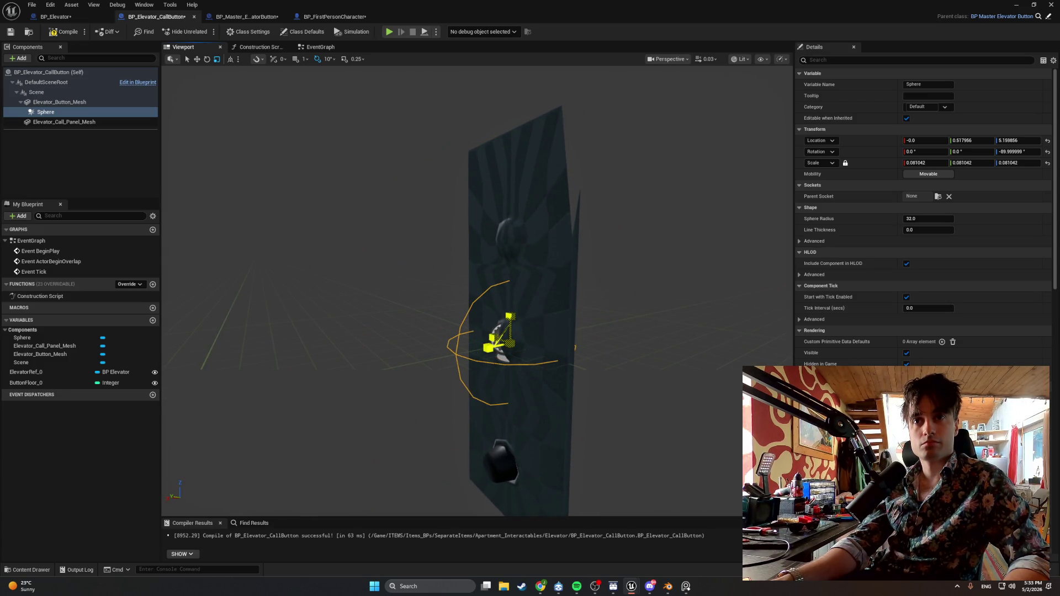
mouse_move(510, 318)
mouse_down()
mouse_move(512, 334)
mouse_move(518, 197)
mouse_move(514, 305)
mouse_move(436, 327)
mouse_move(467, 316)
mouse_move(448, 305)
mouse_move(502, 299)
mouse_up()
key(r)
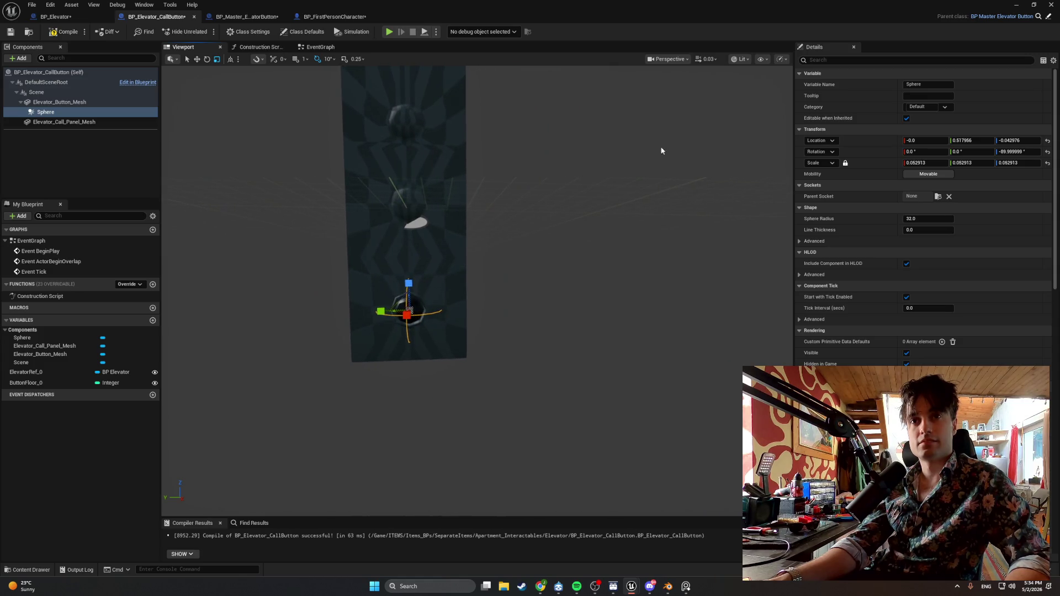
click(682, 59)
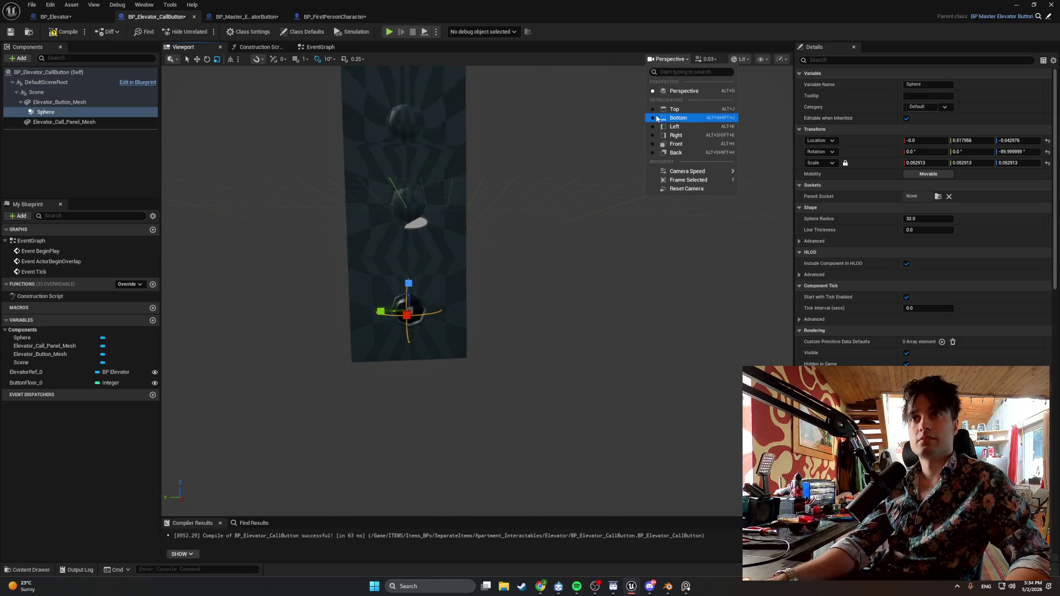
click(651, 145)
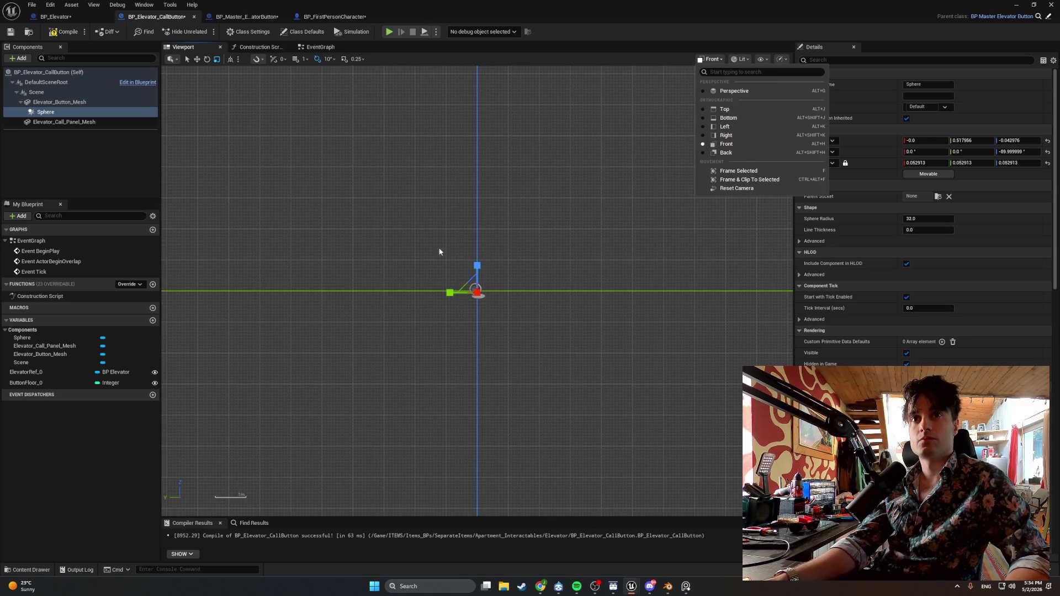
scroll(591, 303, up, 8)
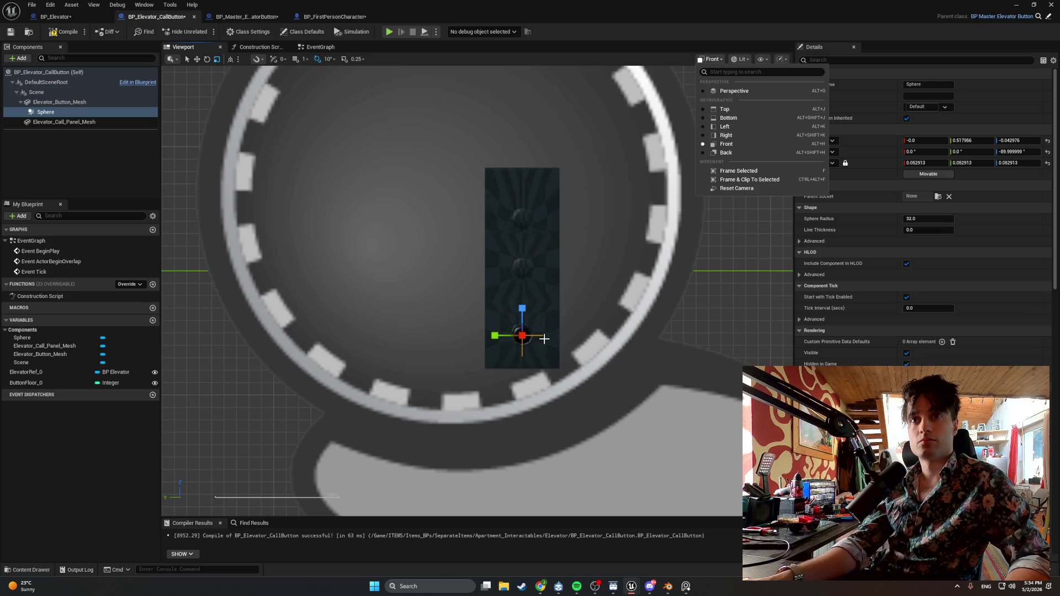
scroll(543, 339, down, 6)
scroll(543, 340, up, 6)
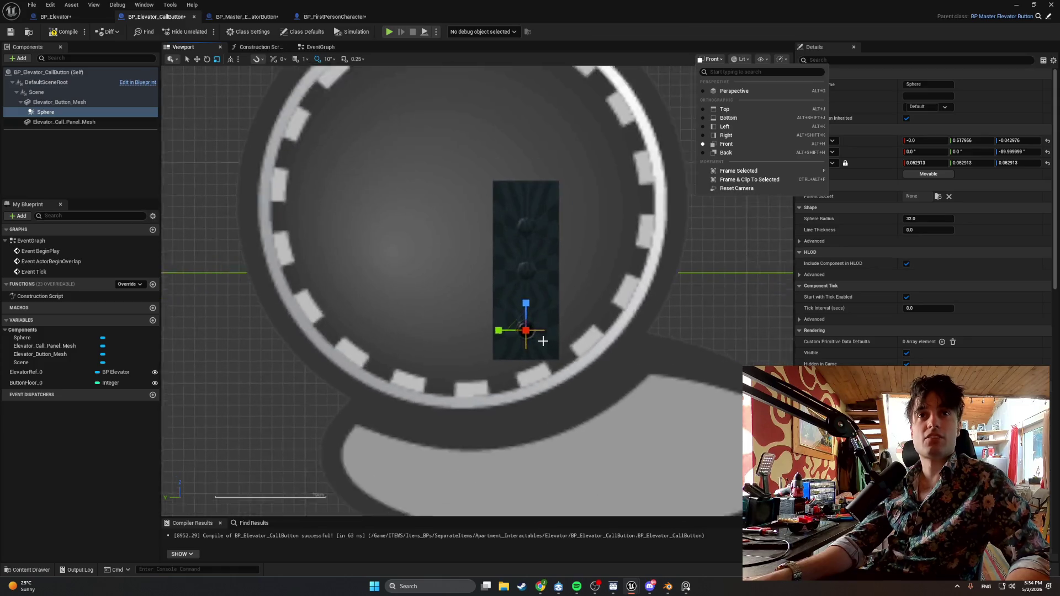
scroll(543, 342, down, 4)
scroll(543, 341, up, 4)
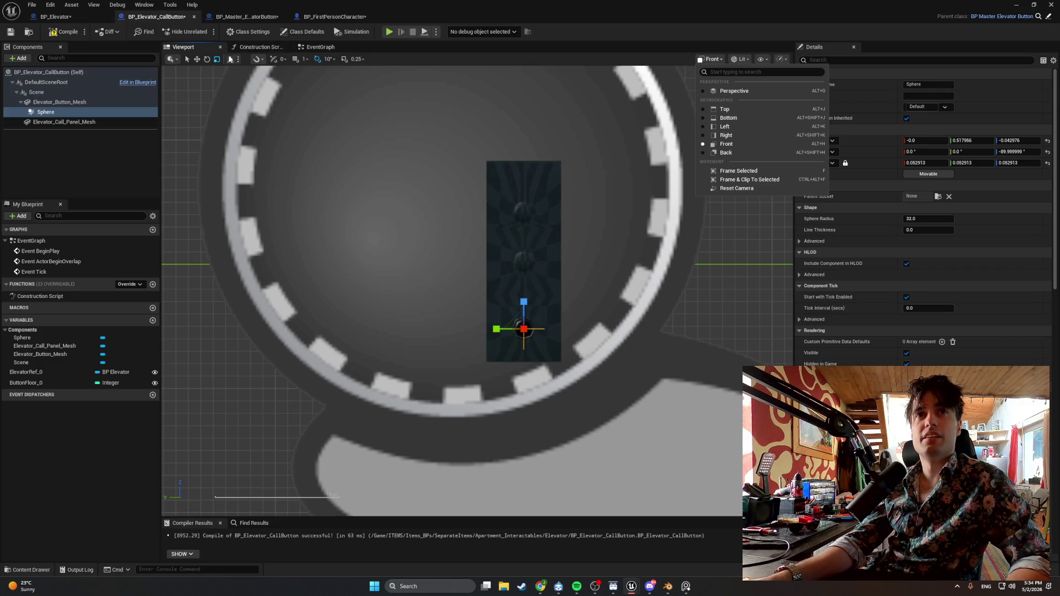
scroll(279, 386, down, 4)
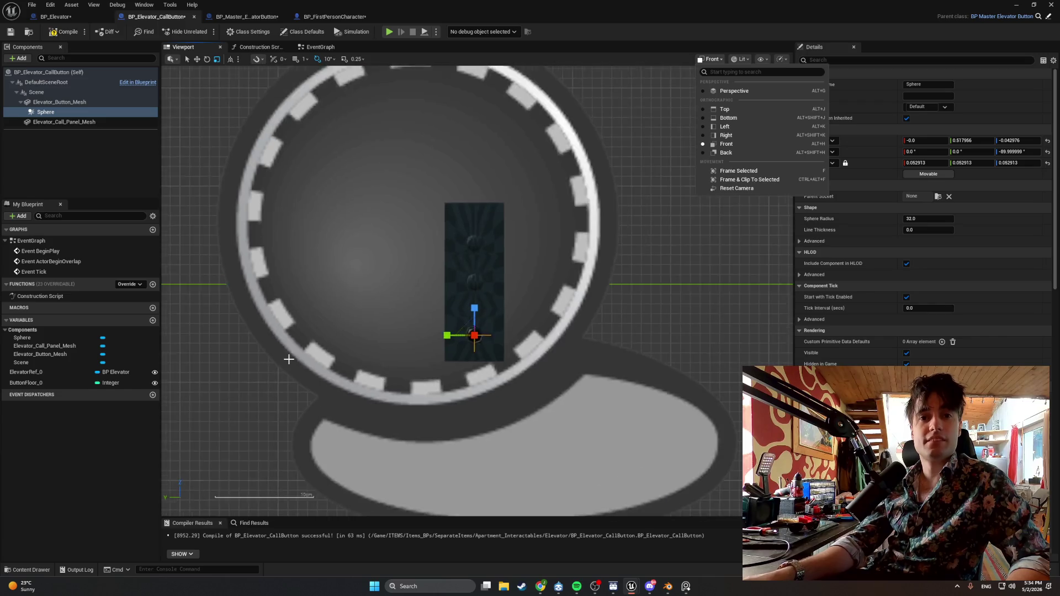
scroll(275, 468, up, 4)
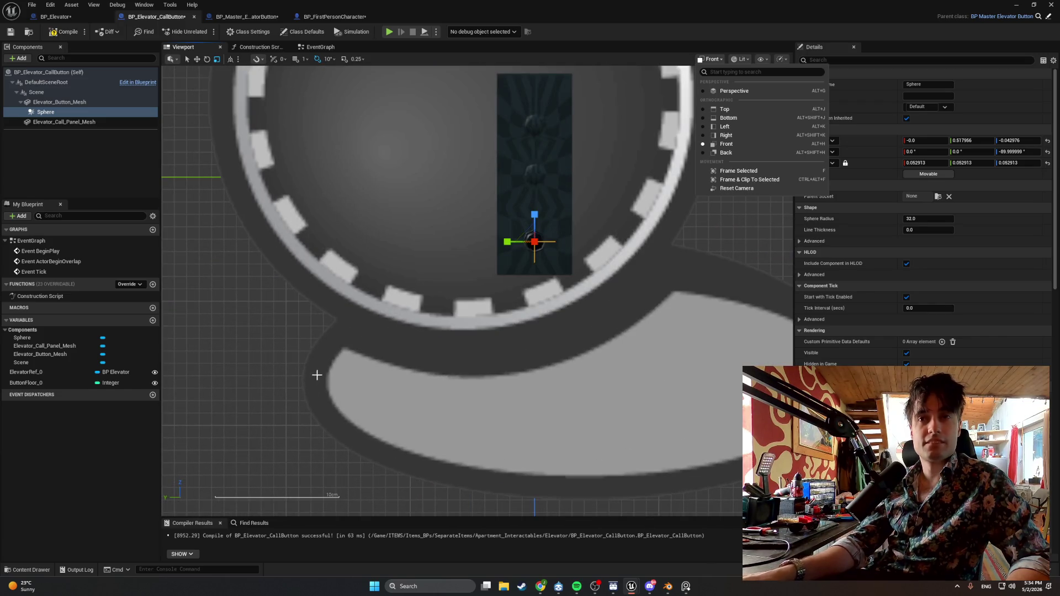
click(731, 91)
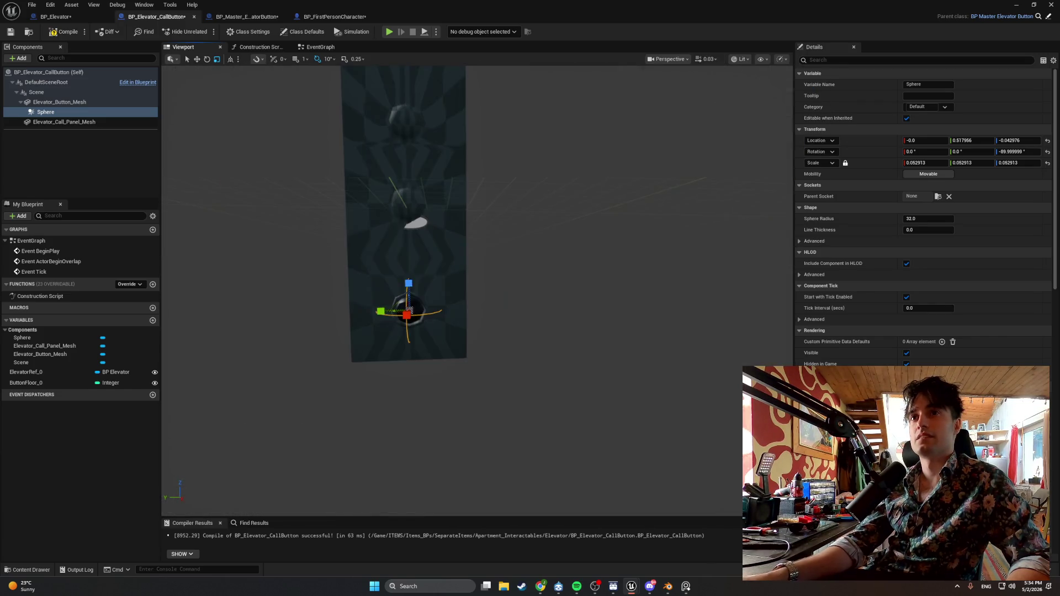
key(f)
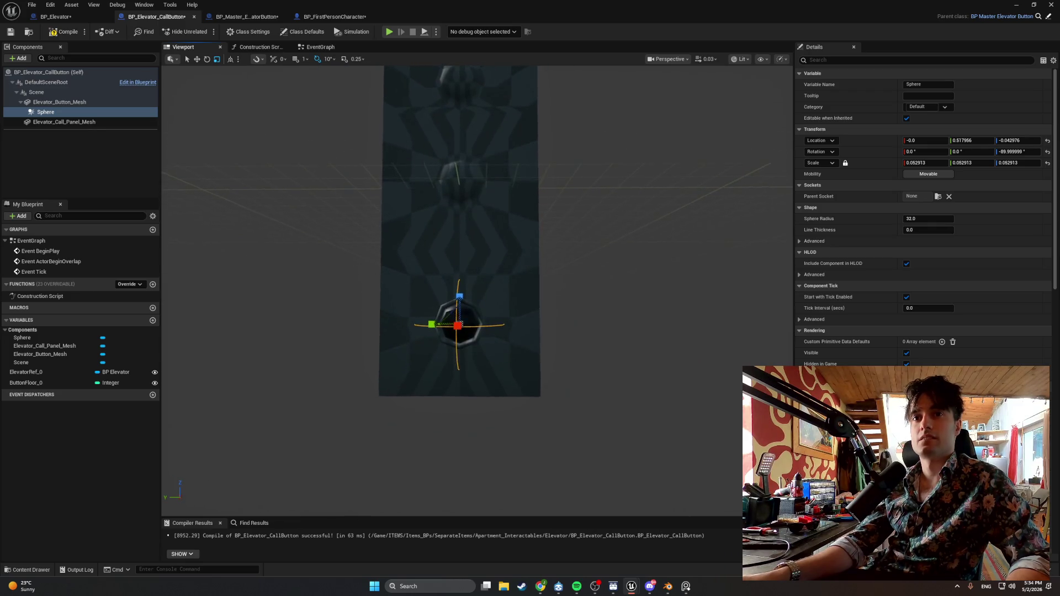
drag(530, 221, 593, 195)
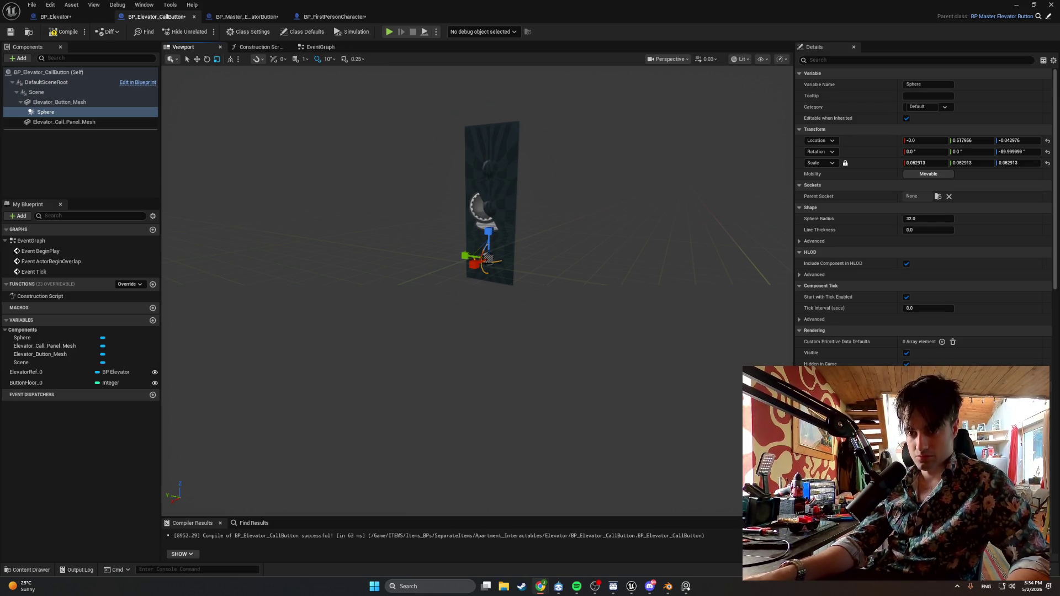
click(577, 587)
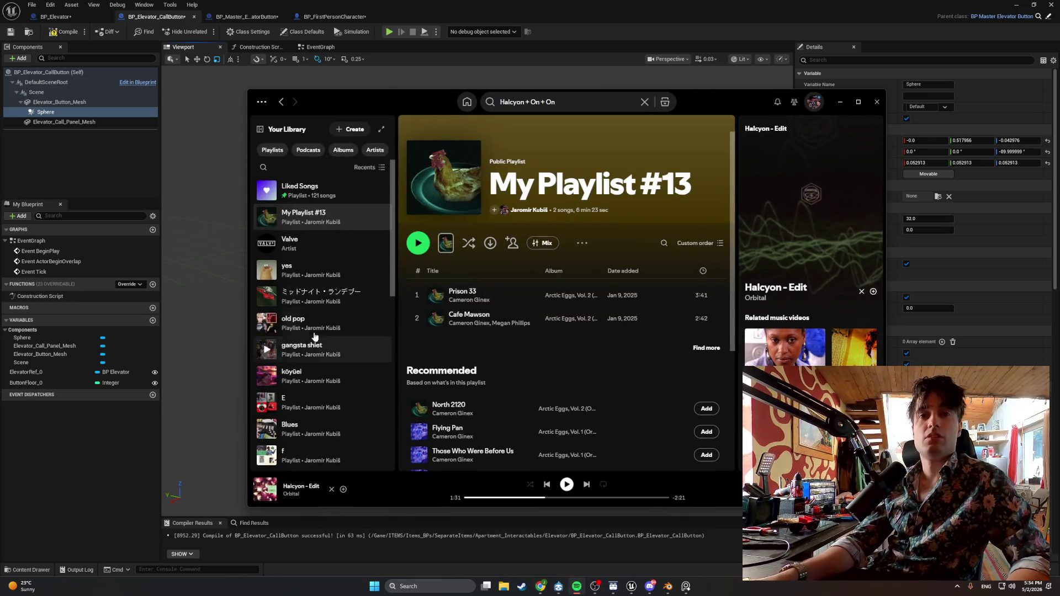
Search Spotify for 'valve', filter Valve's albums, and play the Half-Life: Alyx soundtrack.
key(ctrl+l)
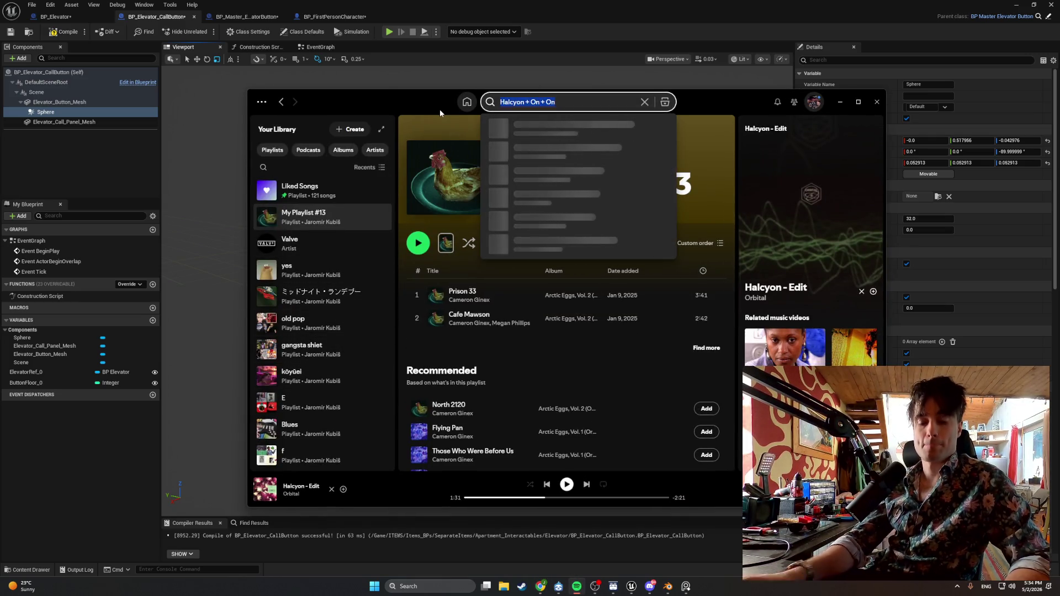
text(valve)
scroll(298, 327, down, 5)
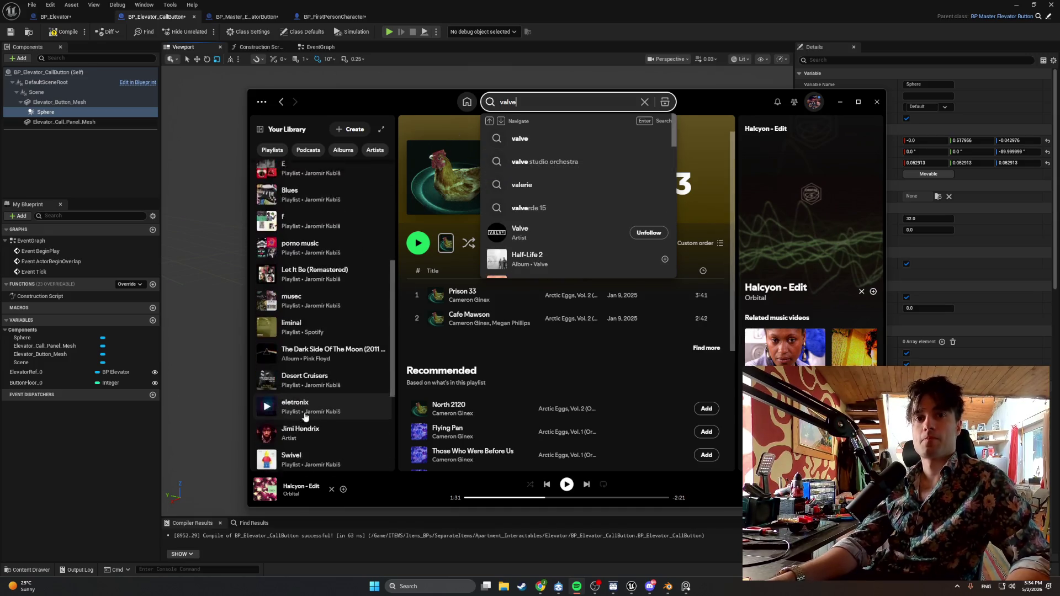
click(510, 231)
scroll(494, 271, down, 8)
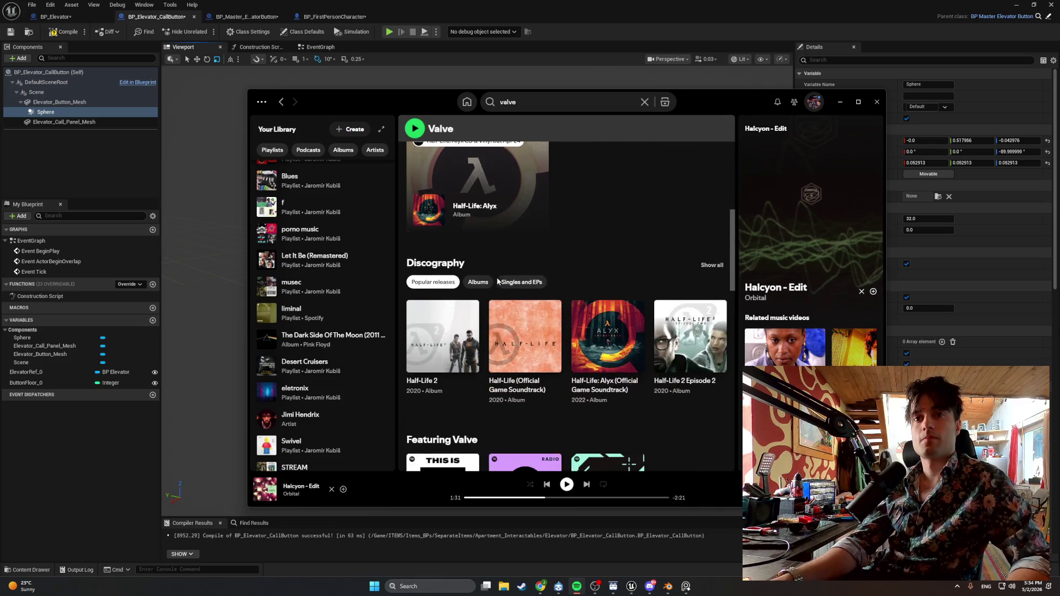
click(470, 282)
scroll(458, 309, down, 2)
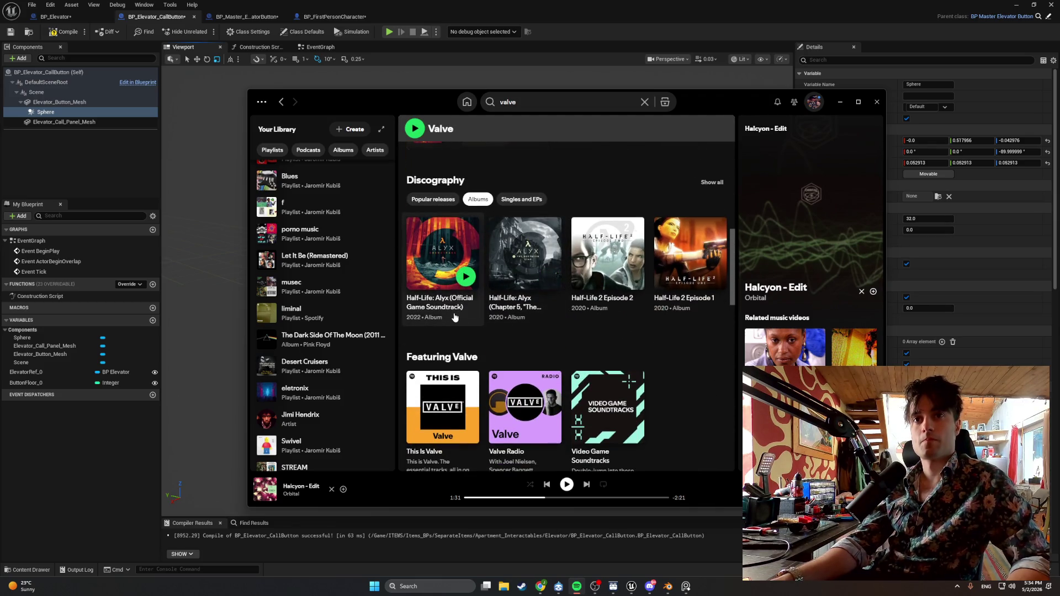
click(466, 276)
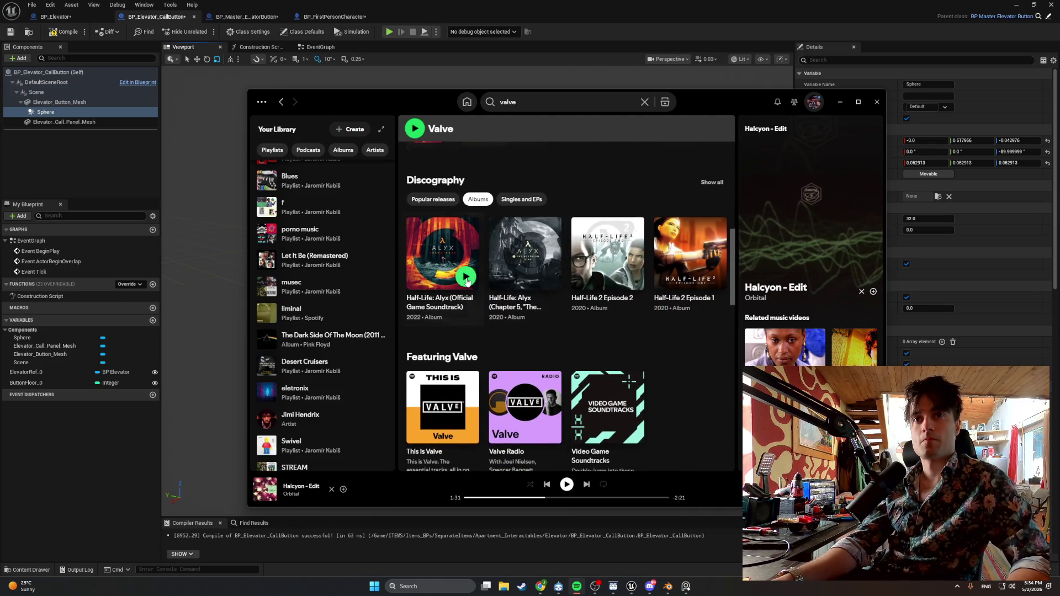
Play Hard Technology Rock from the Half-Life soundtrack and hide Spotify.
click(711, 183)
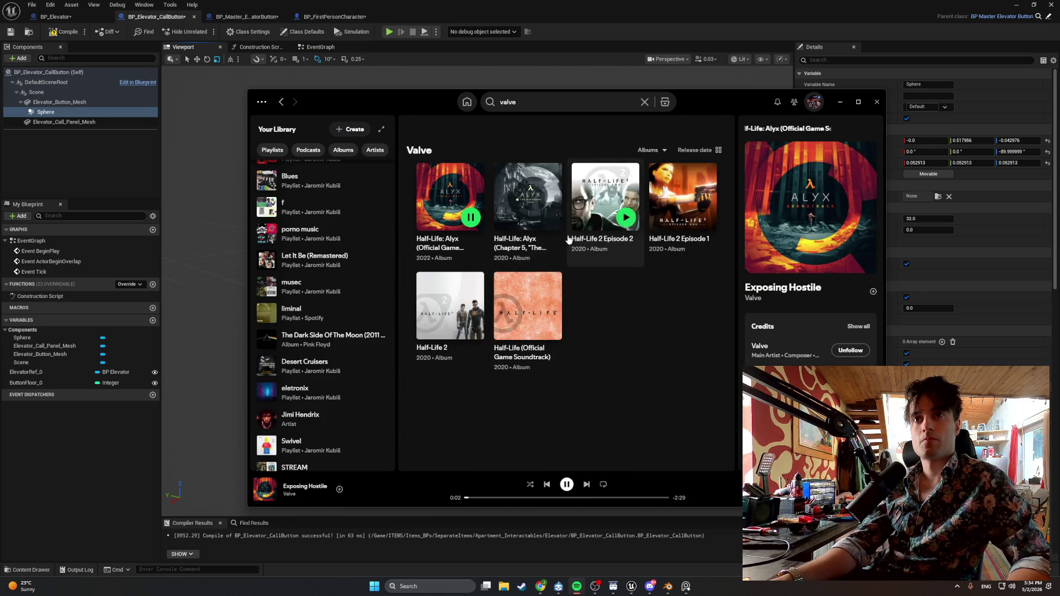
key(ctrl+Right)
key(ctrl+Right)
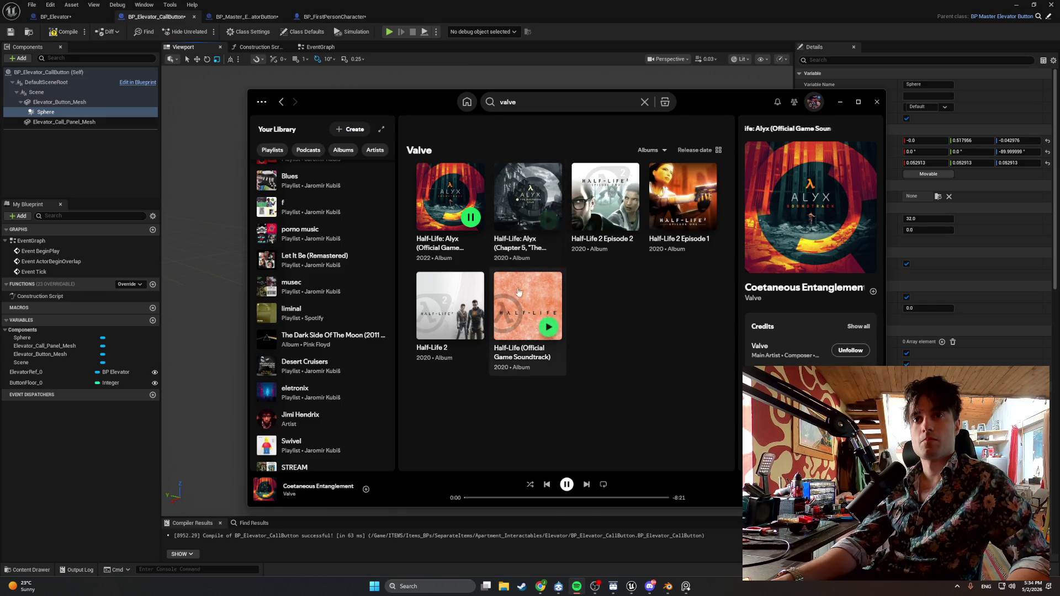
click(518, 333)
scroll(472, 338, down, 5)
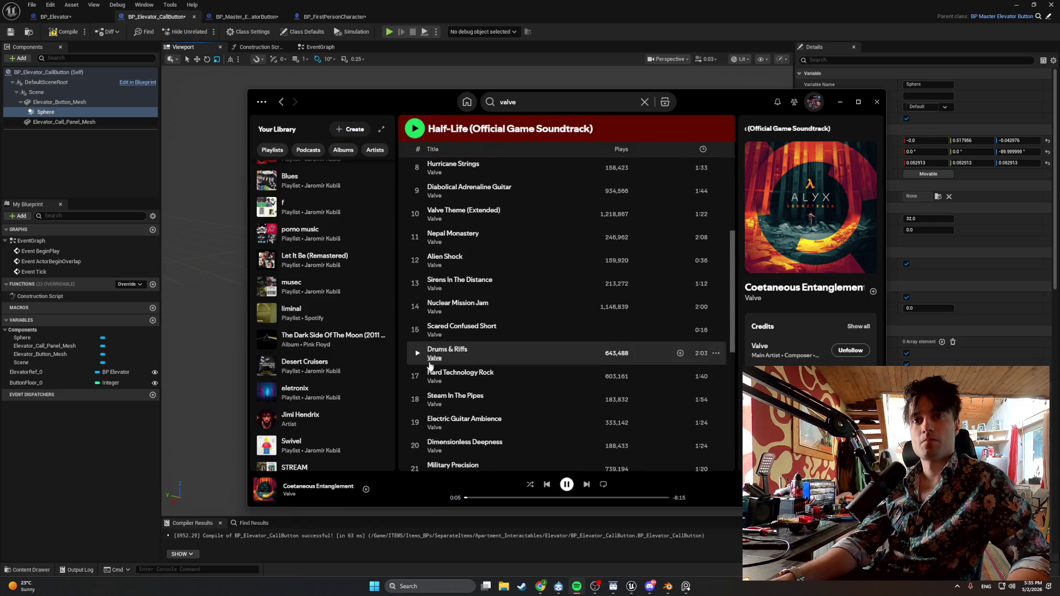
click(416, 376)
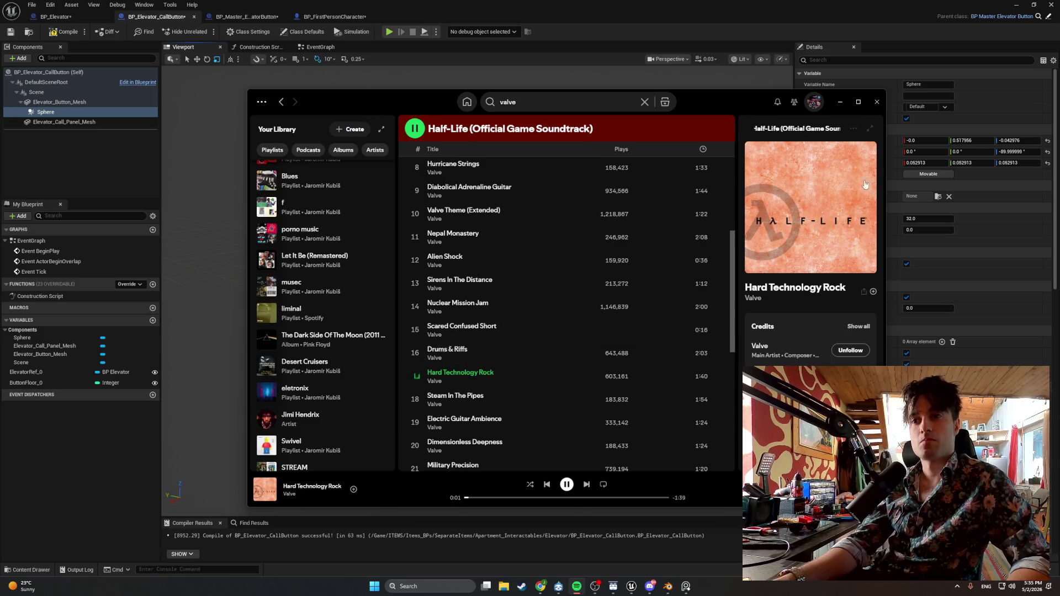
click(840, 102)
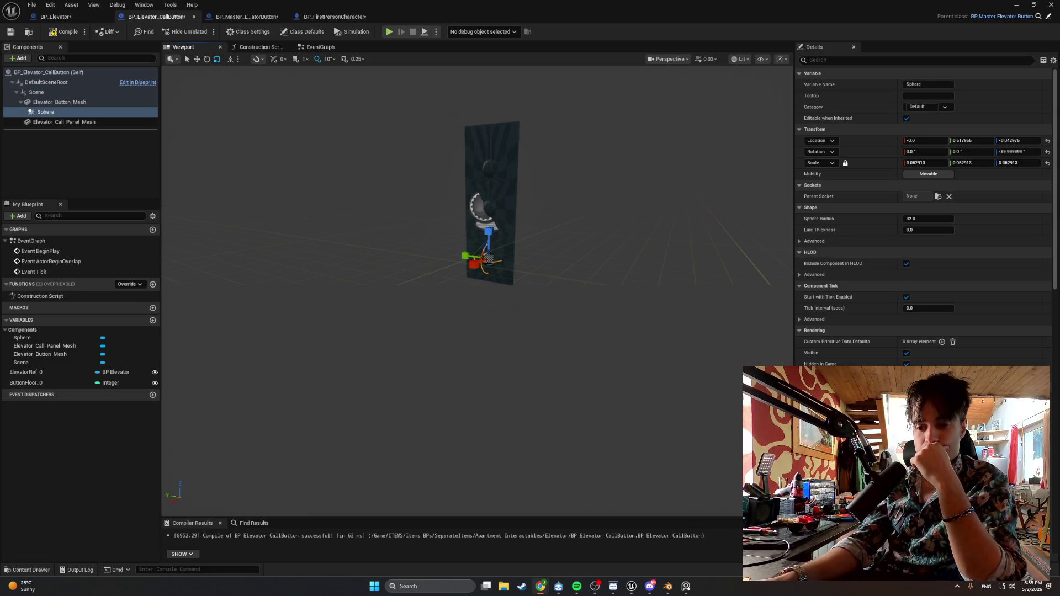
Bring Spotify back and play Credits Closing Theme.
click(577, 586)
click(586, 485)
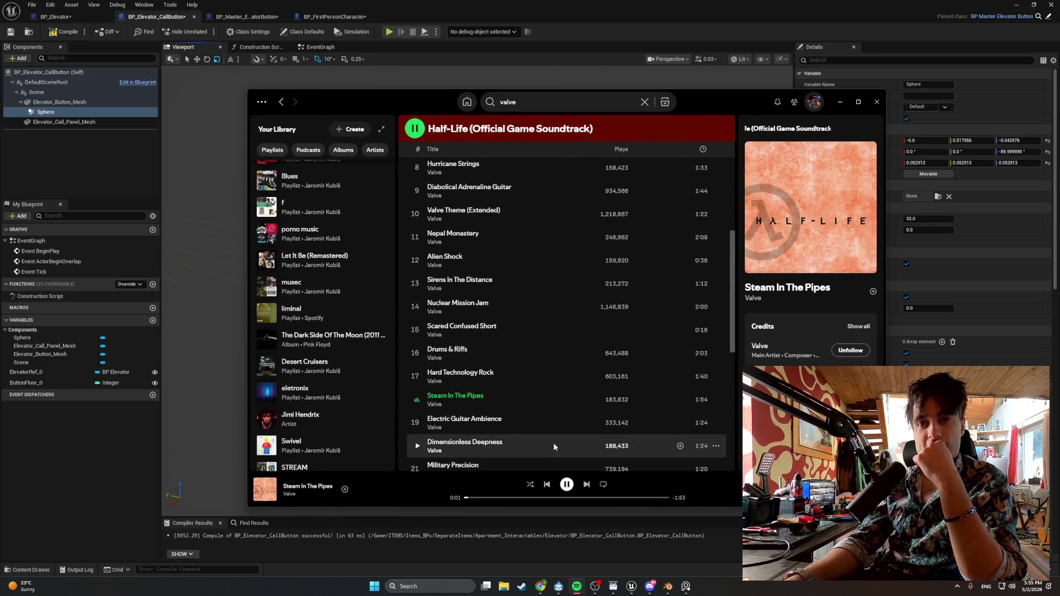
scroll(545, 433, up, 2)
scroll(547, 436, up, 5)
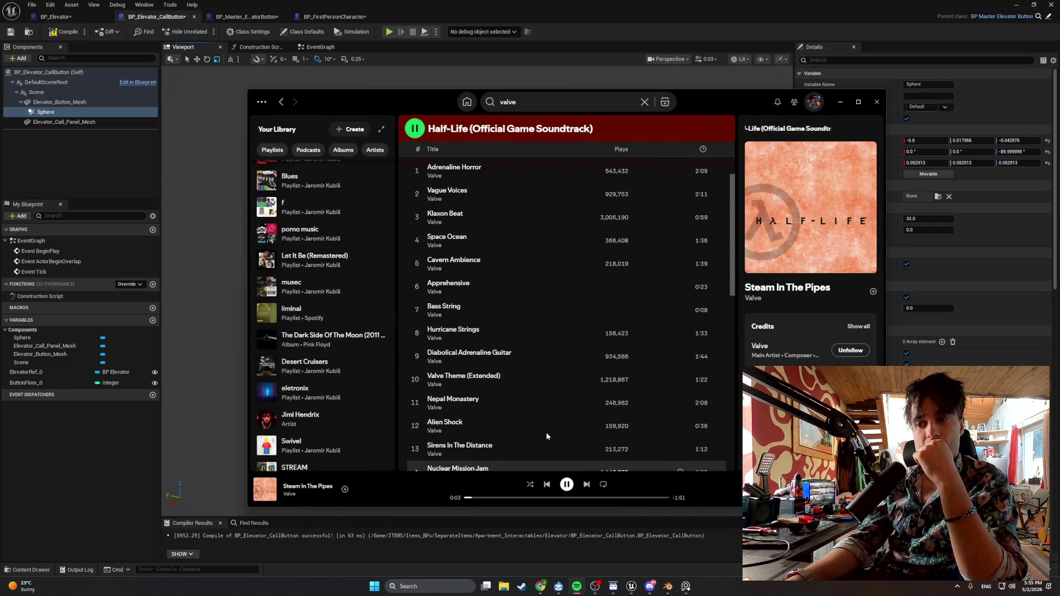
scroll(541, 418, down, 8)
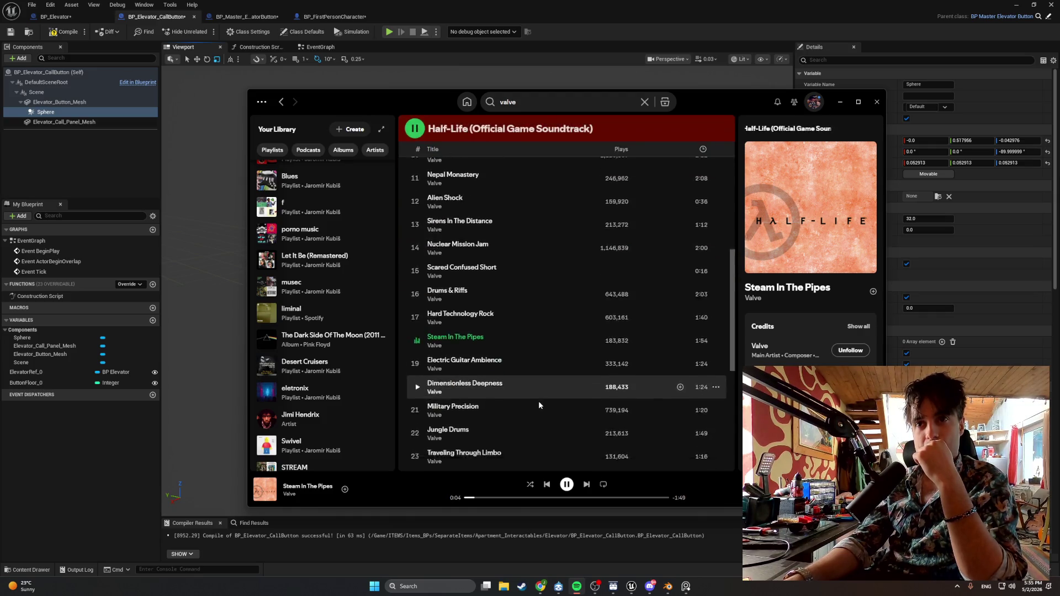
click(418, 374)
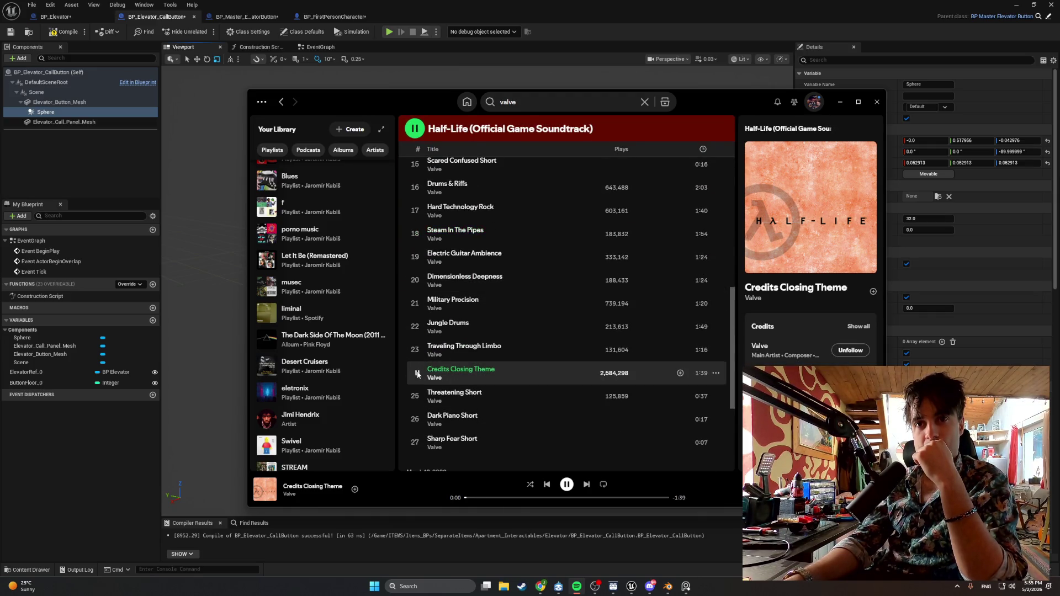
Play the first track of the STREAM playlist and minimize Spotify.
scroll(419, 381, down, 3)
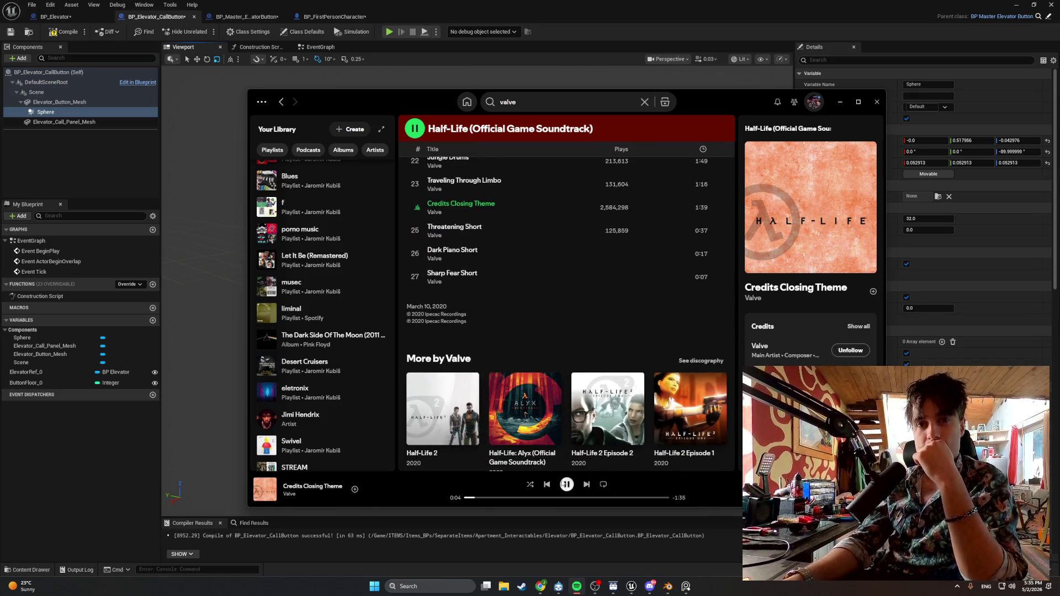
scroll(331, 407, down, 3)
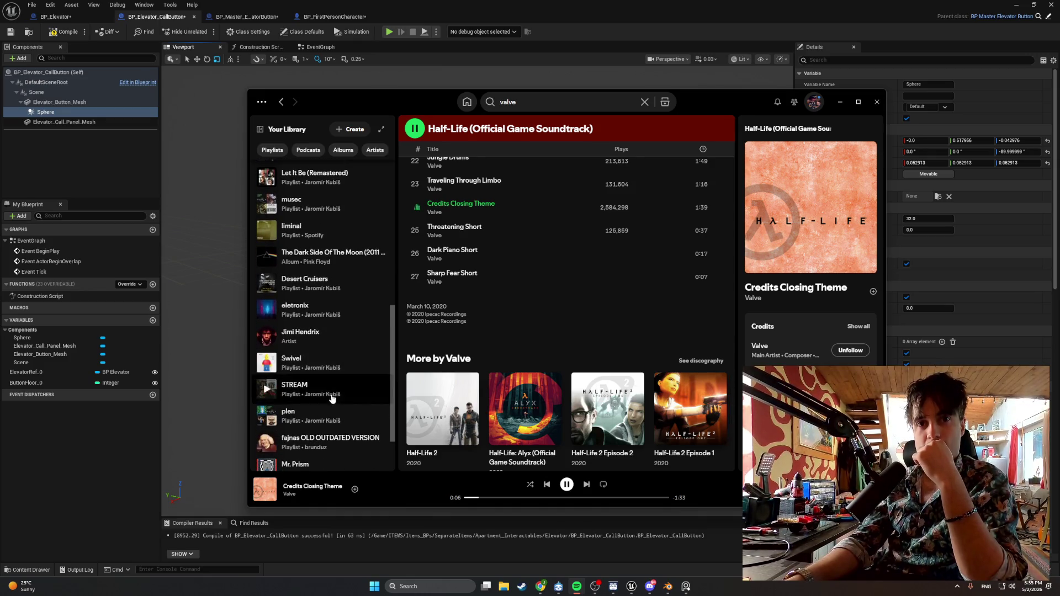
click(330, 393)
click(416, 297)
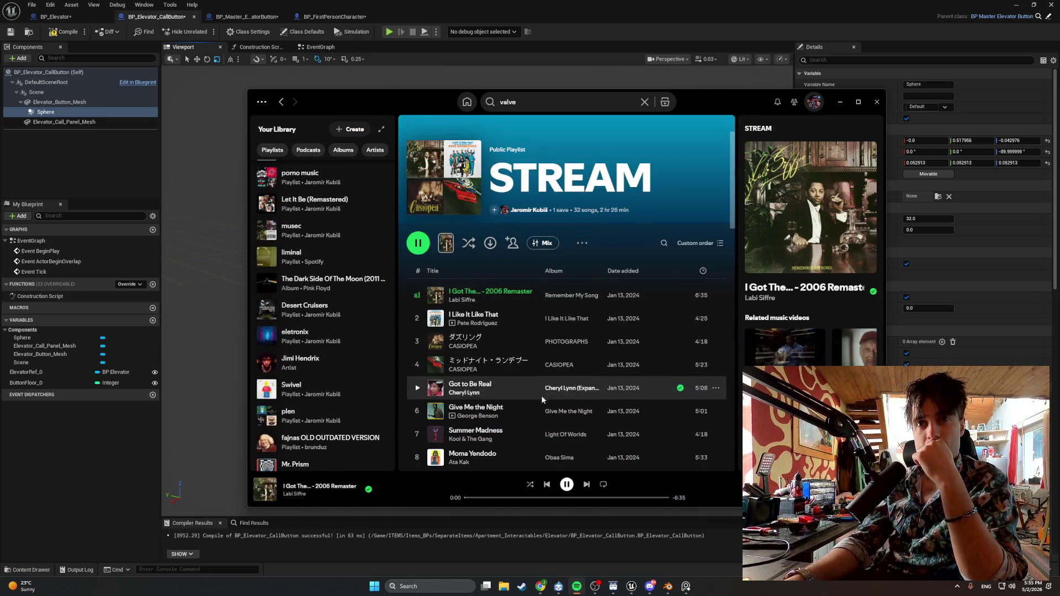
scroll(568, 392, down, 5)
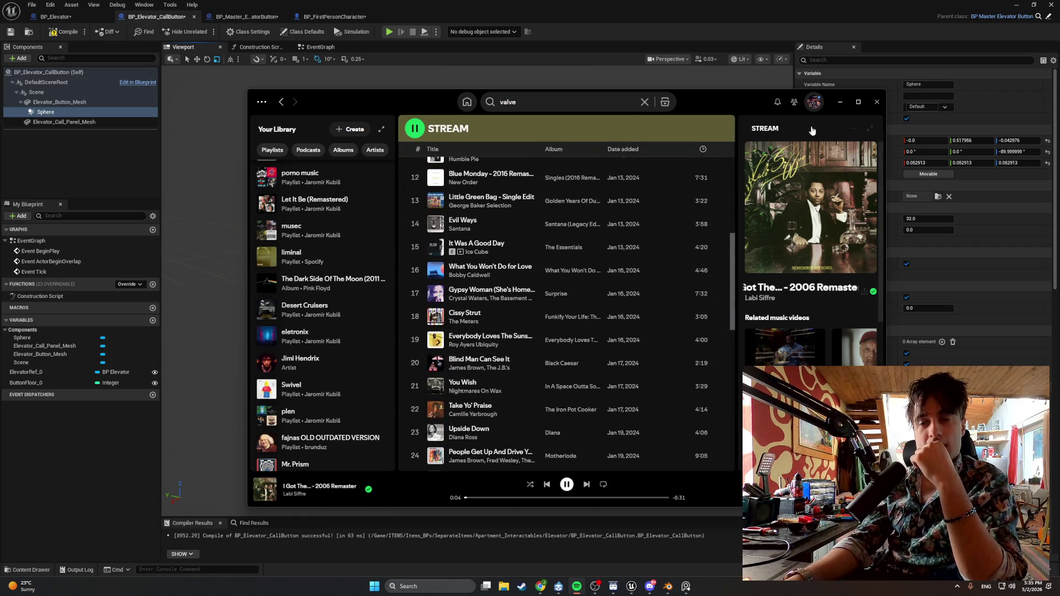
click(840, 101)
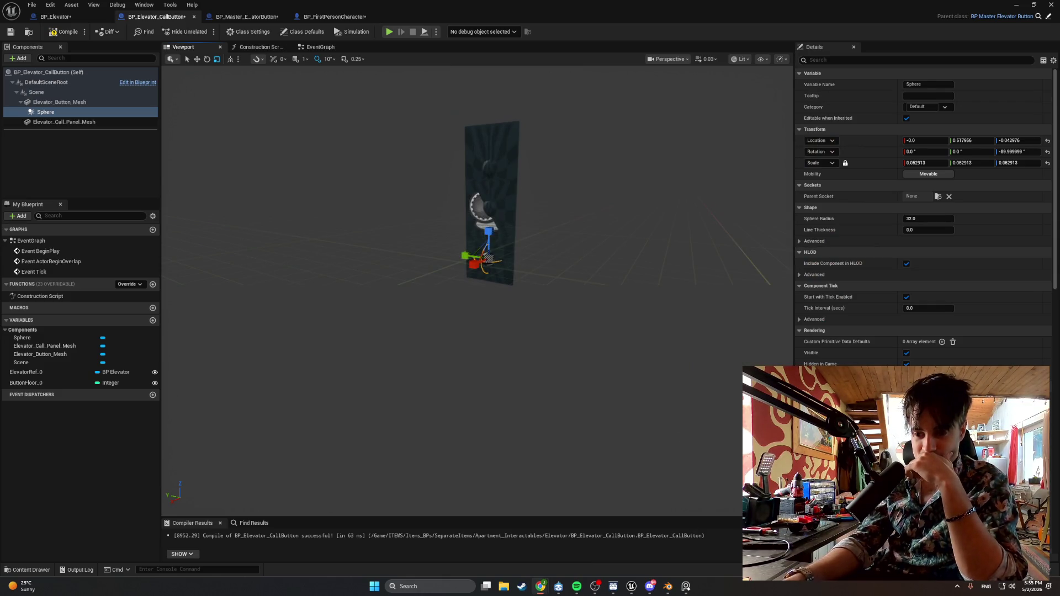
Rename the Sphere component to Button_Interact_Collision and compile the Blueprint.
click(55, 112)
text(Button_Interac)
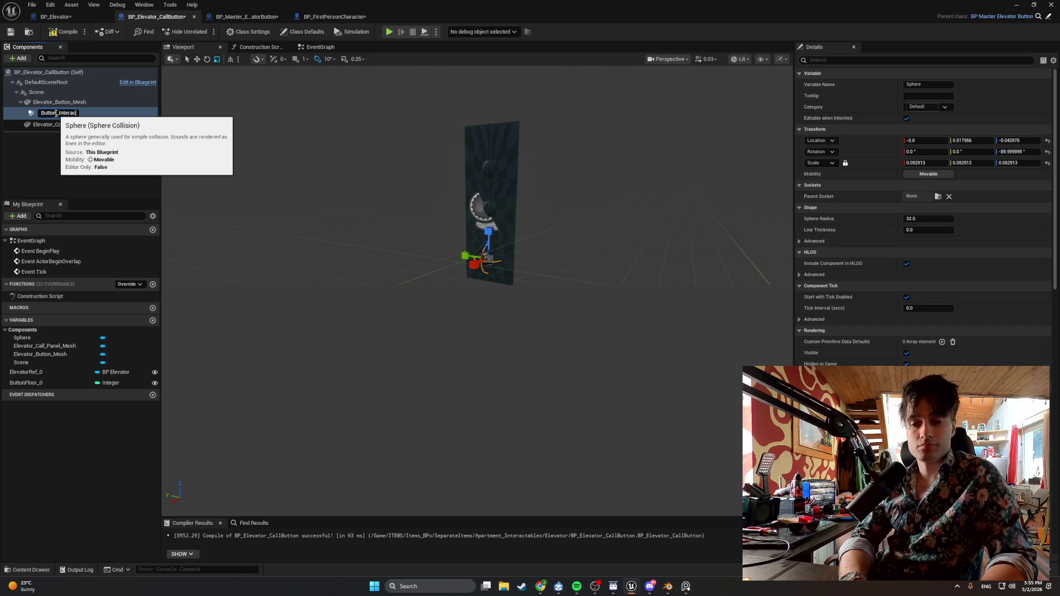
text(t_Collision)
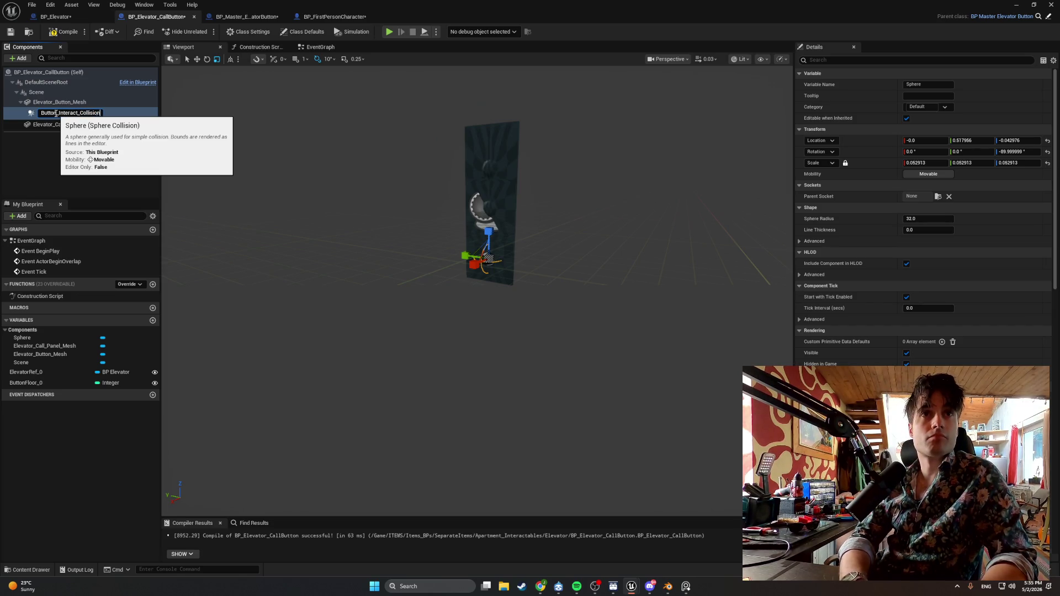
key(Return)
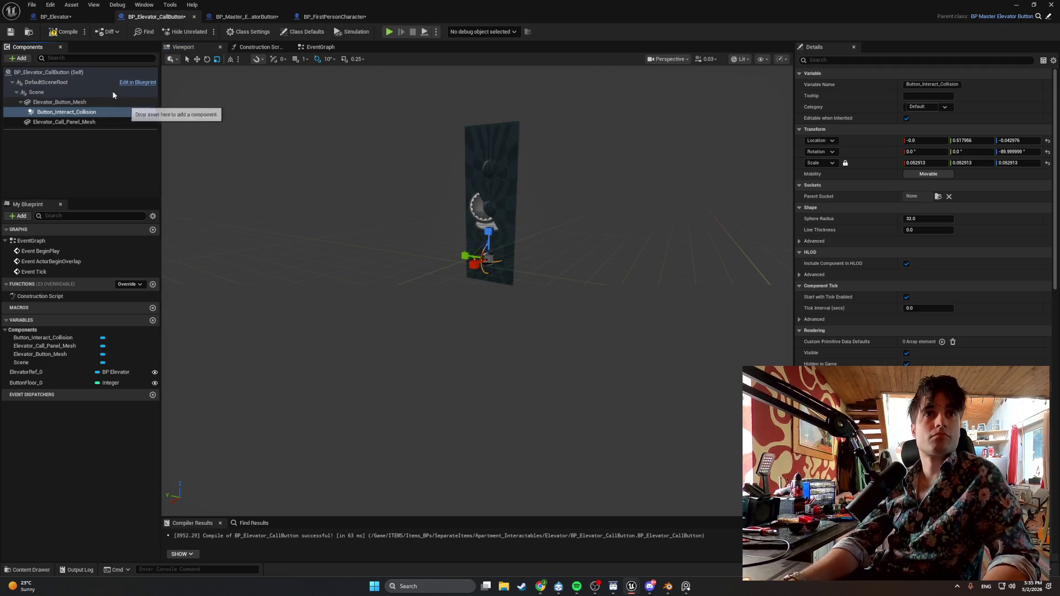
click(61, 34)
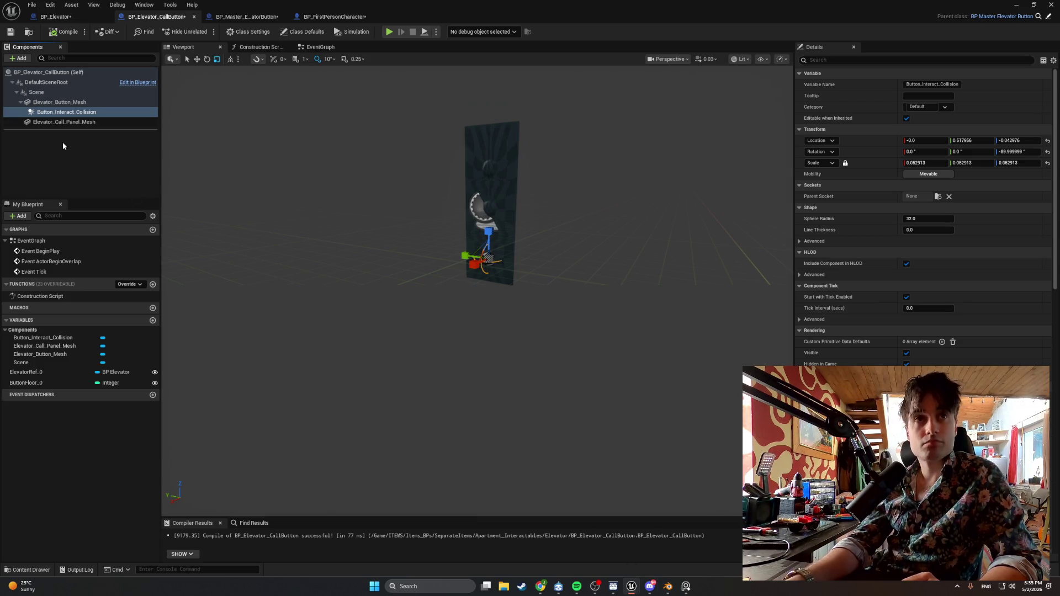
Give Button_Interact_Collision a Custom collision preset, Query Only, blocking the Visibility channel.
scroll(923, 246, down, 2)
scroll(922, 320, down, 10)
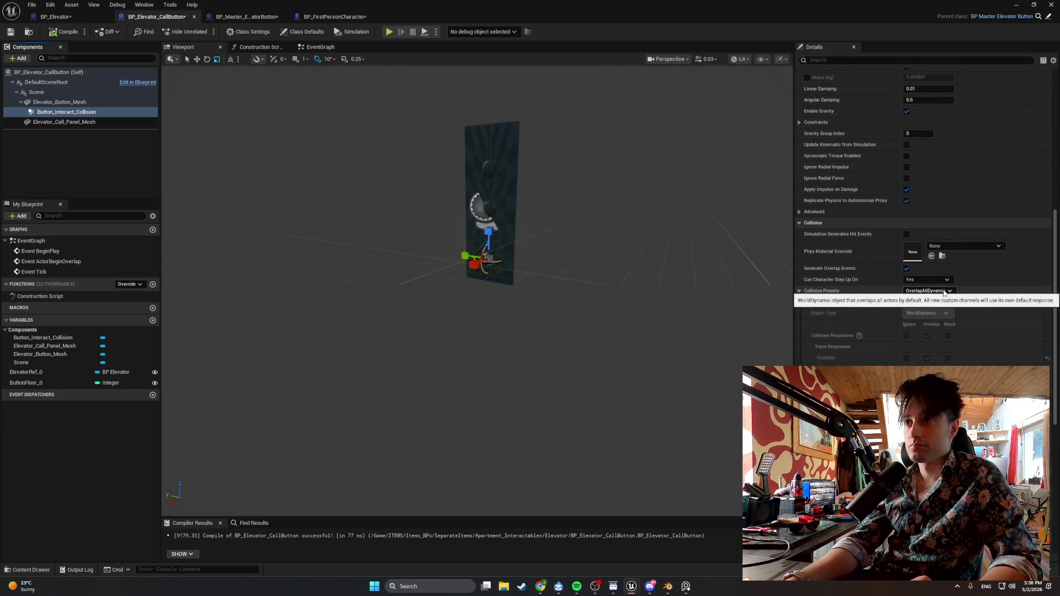
click(942, 292)
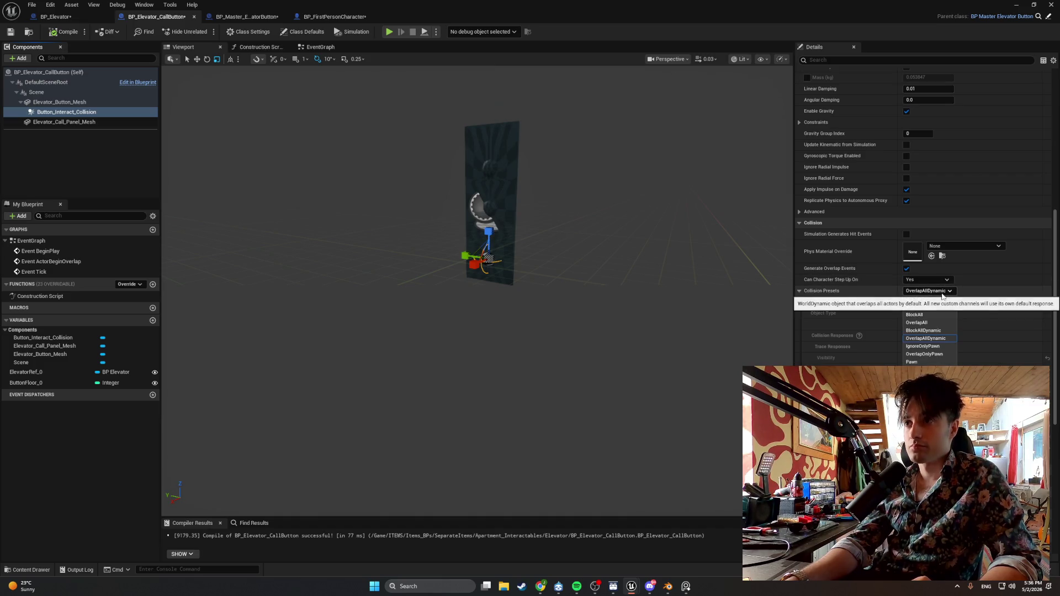
click(927, 299)
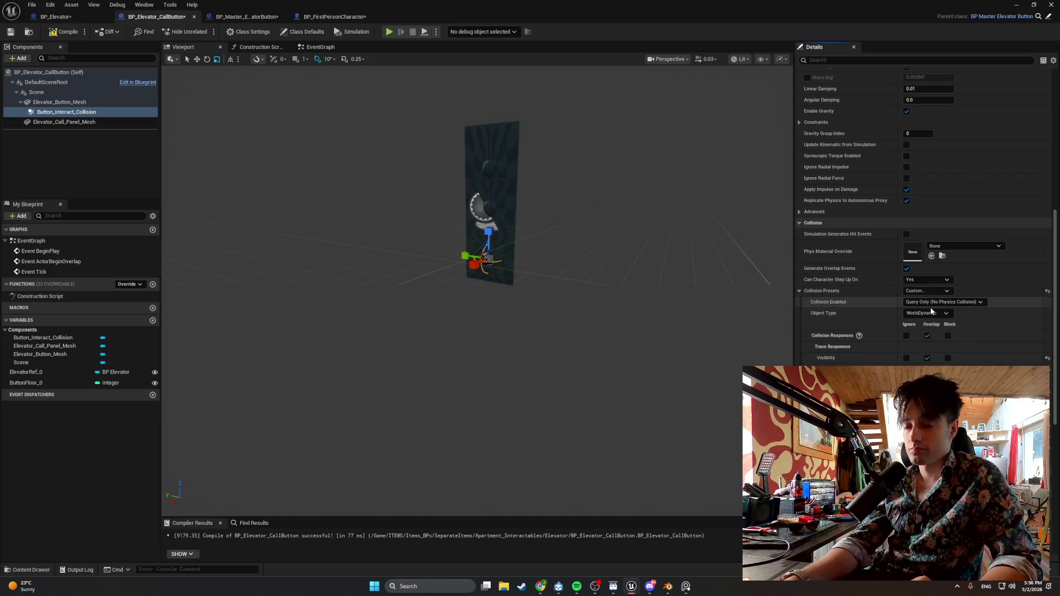
click(927, 335)
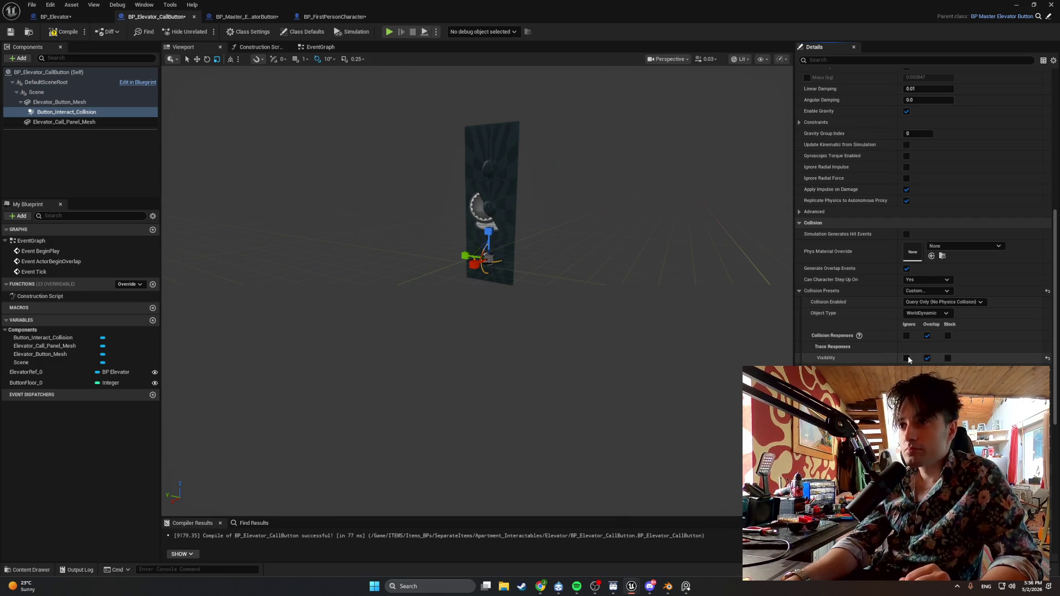
click(948, 359)
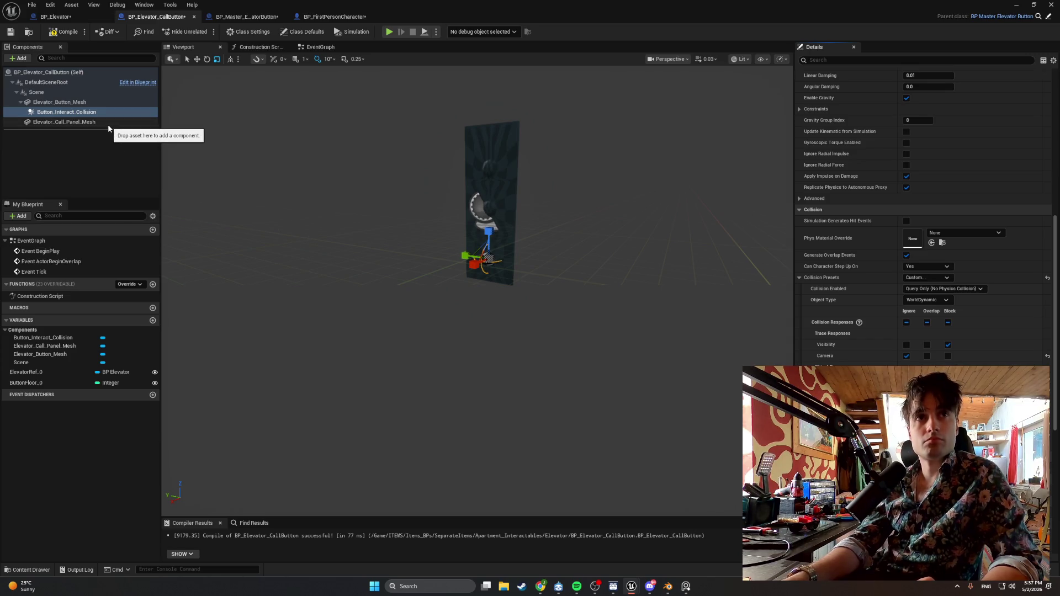
Compile, then set Elevator_Button_Mesh's collision to Custom, ignoring the Visibility trace.
click(64, 32)
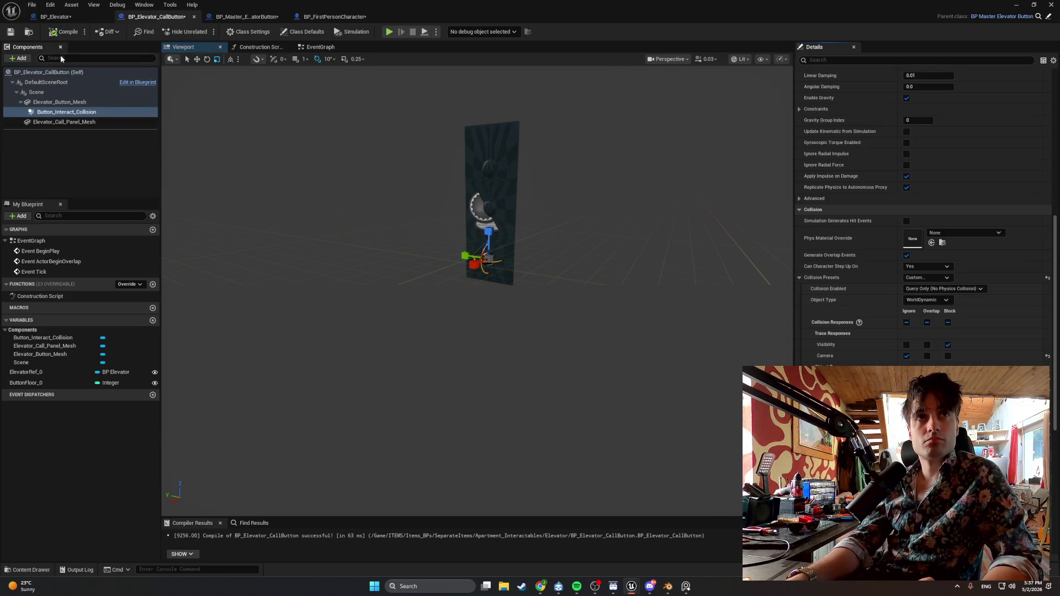
click(76, 102)
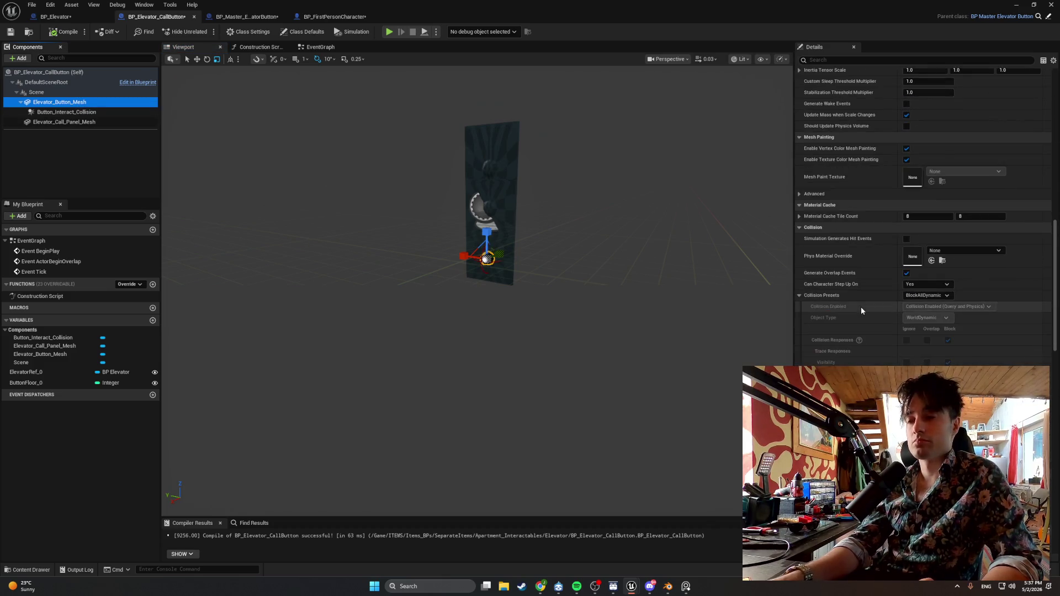
click(918, 283)
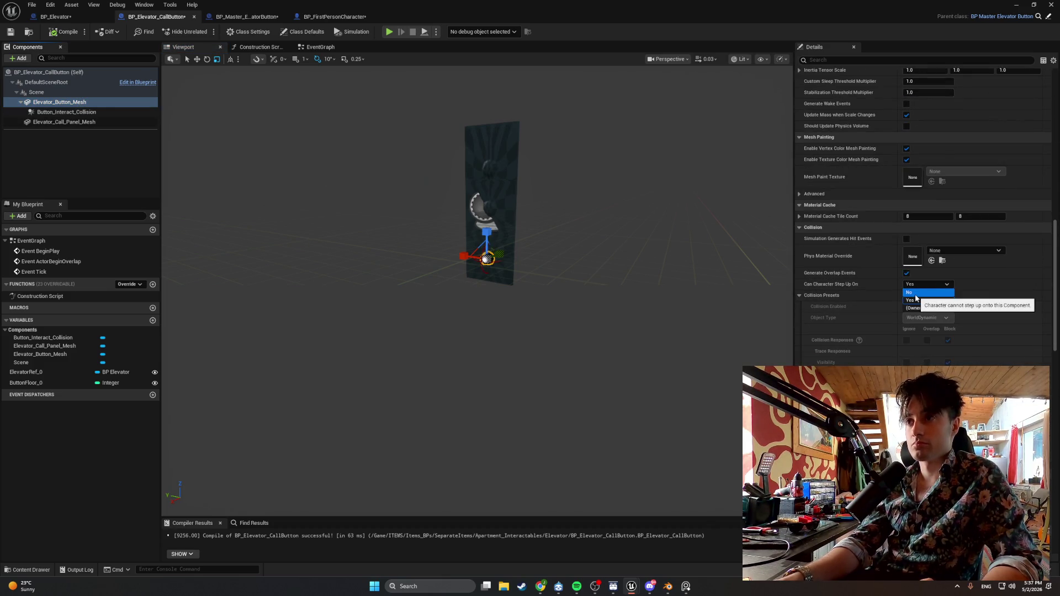
click(925, 293)
click(925, 294)
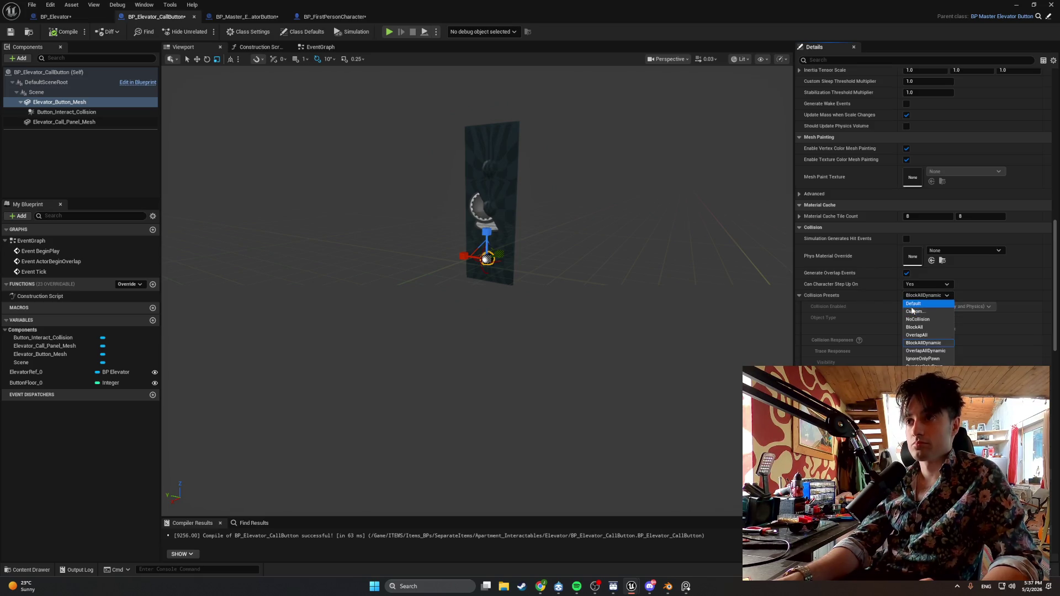
click(914, 312)
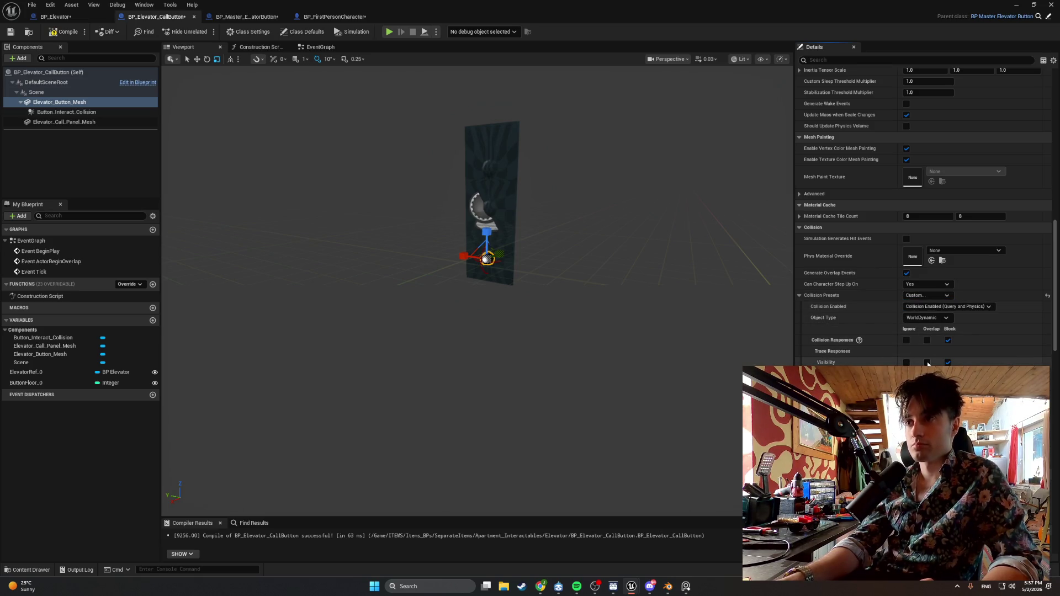
click(906, 362)
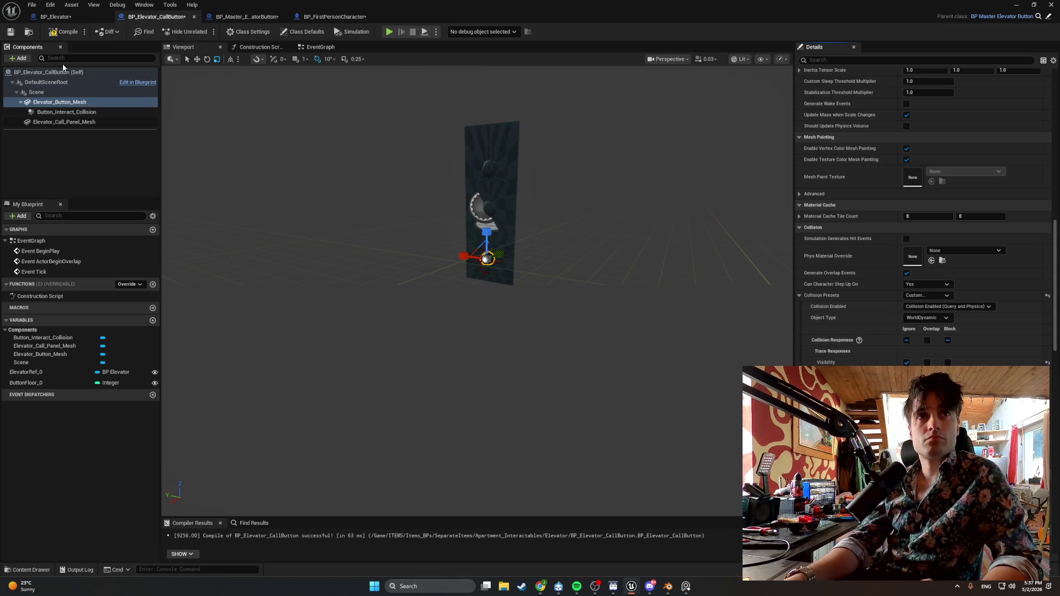
Switch Elevator_Call_Panel_Mesh's collision preset to Custom and recompile.
click(98, 123)
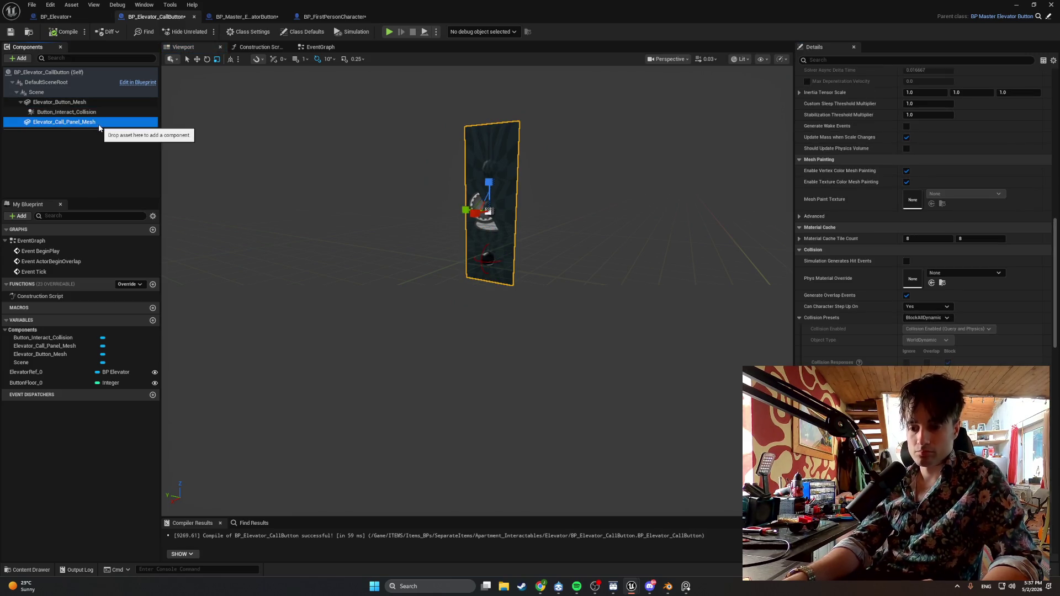
click(926, 318)
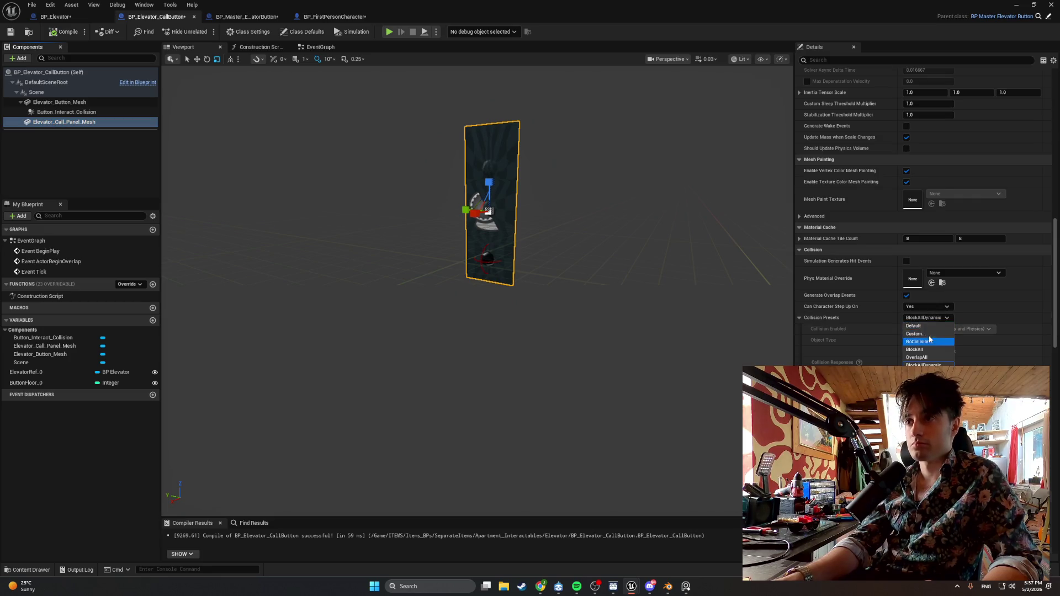
click(930, 334)
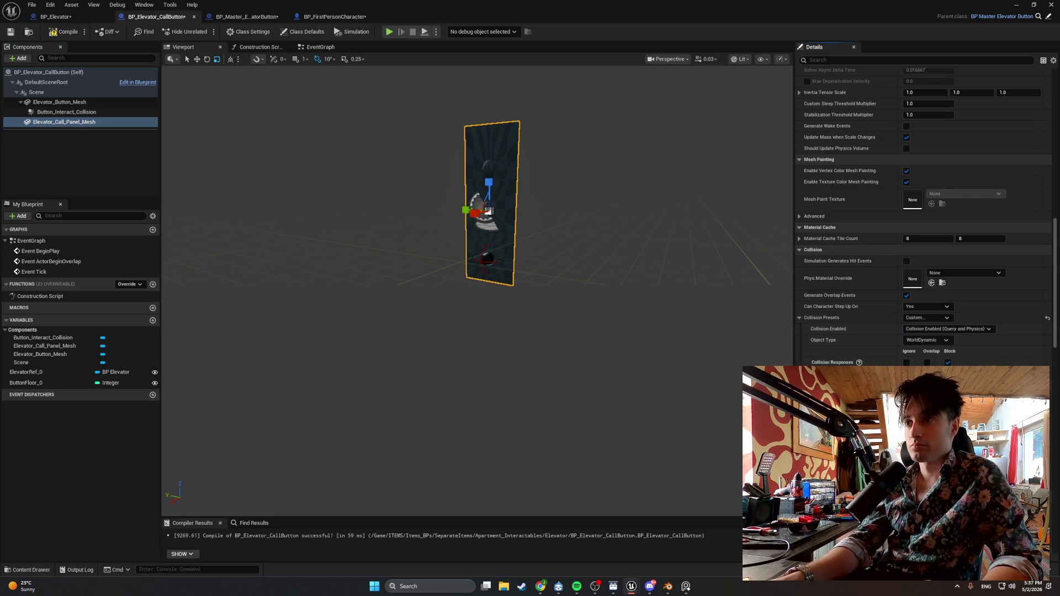
click(62, 32)
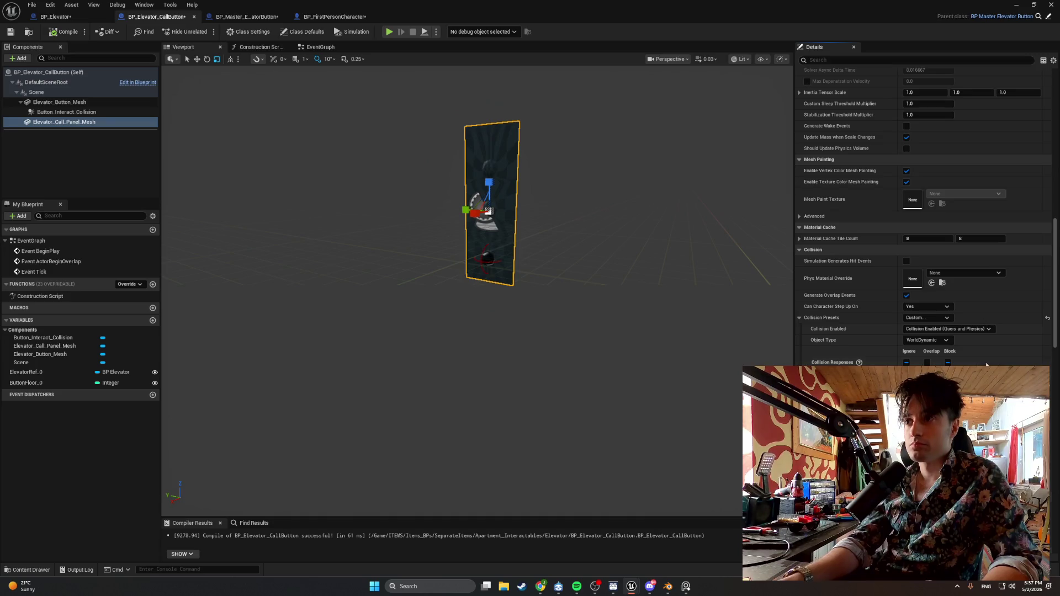
Review the panel mesh's Collision Enabled and Object Type, keeping Query and Physics and WorldDynamic.
click(946, 329)
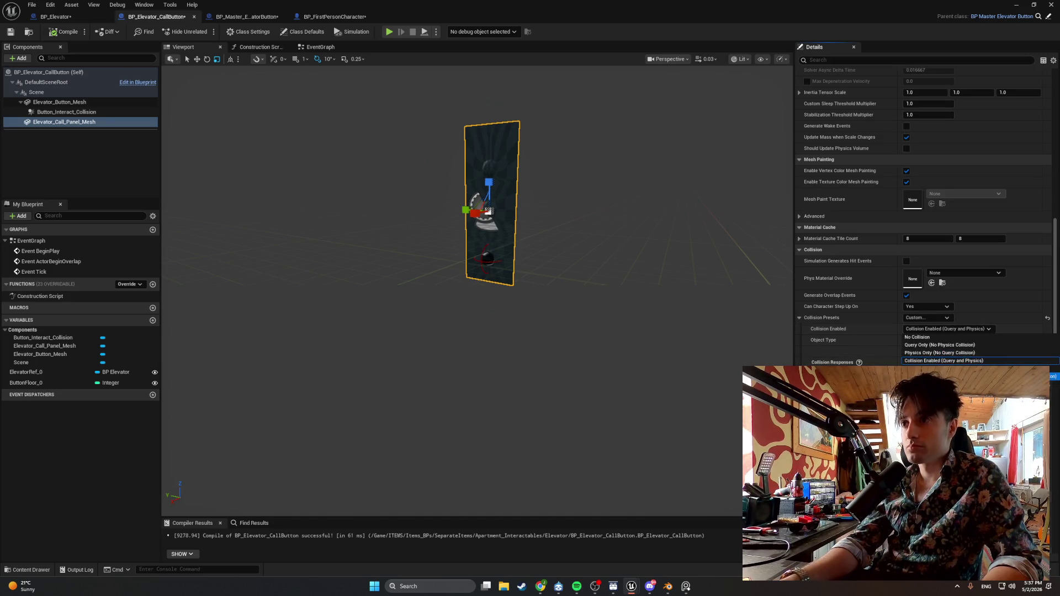
click(1005, 317)
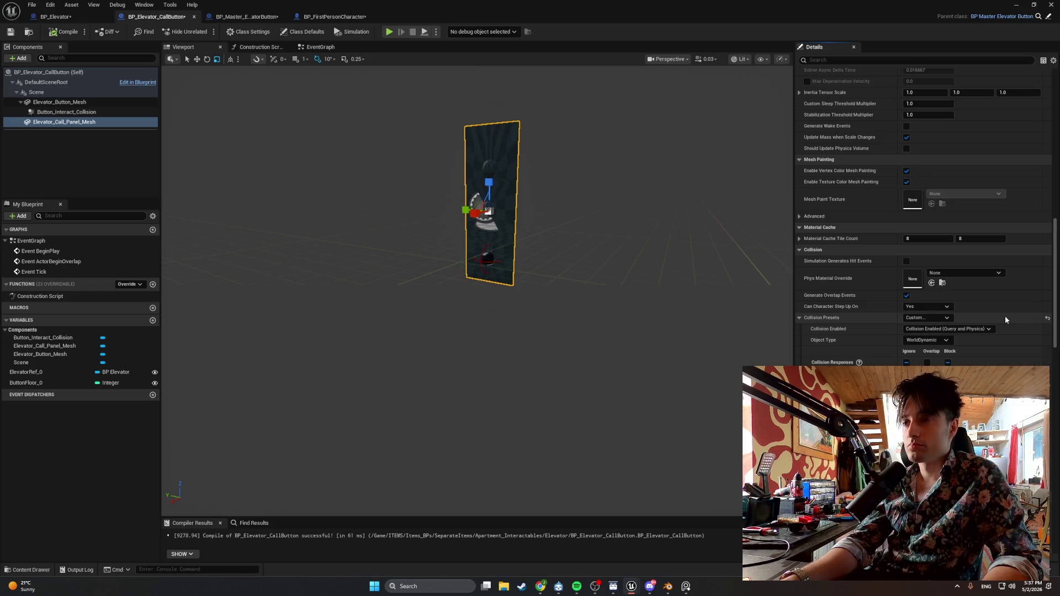
click(948, 340)
click(948, 340)
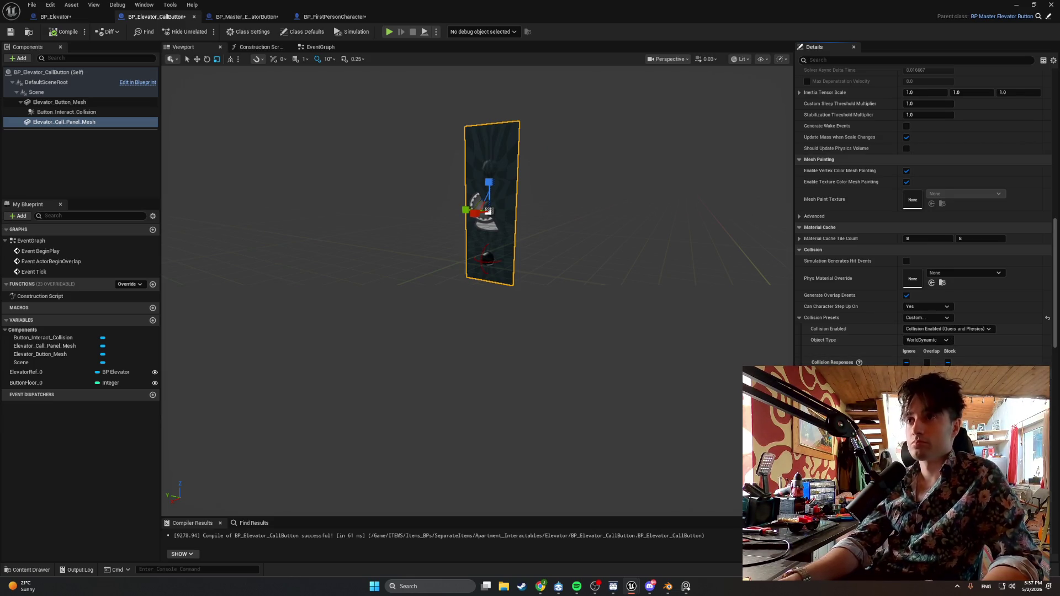
scroll(884, 331, down, 1)
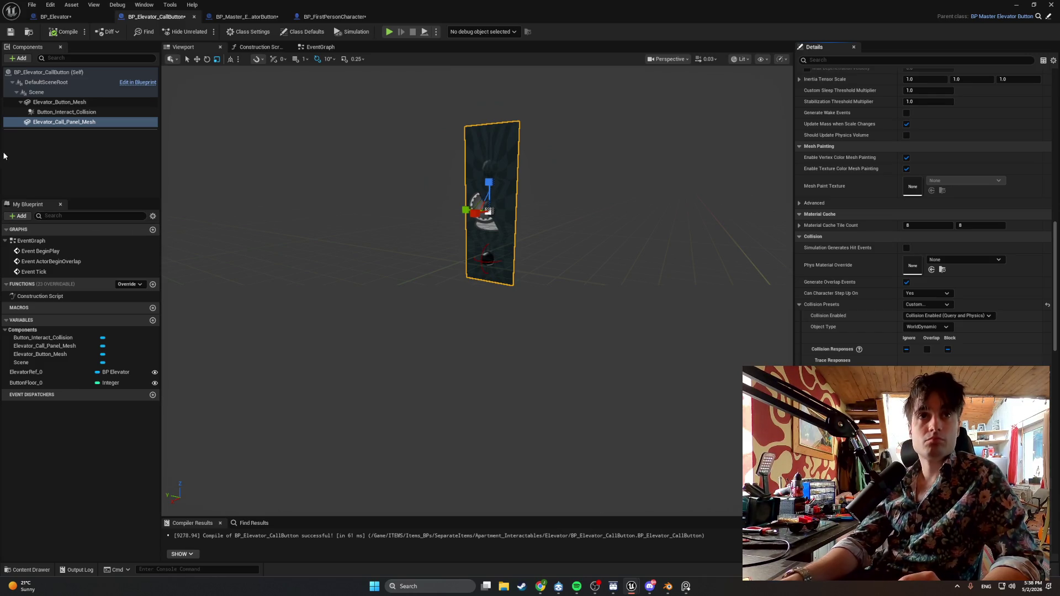
Reparent Button_Interact_Collision directly under Scene and clear the component selection.
click(62, 112)
drag(62, 112, 44, 94)
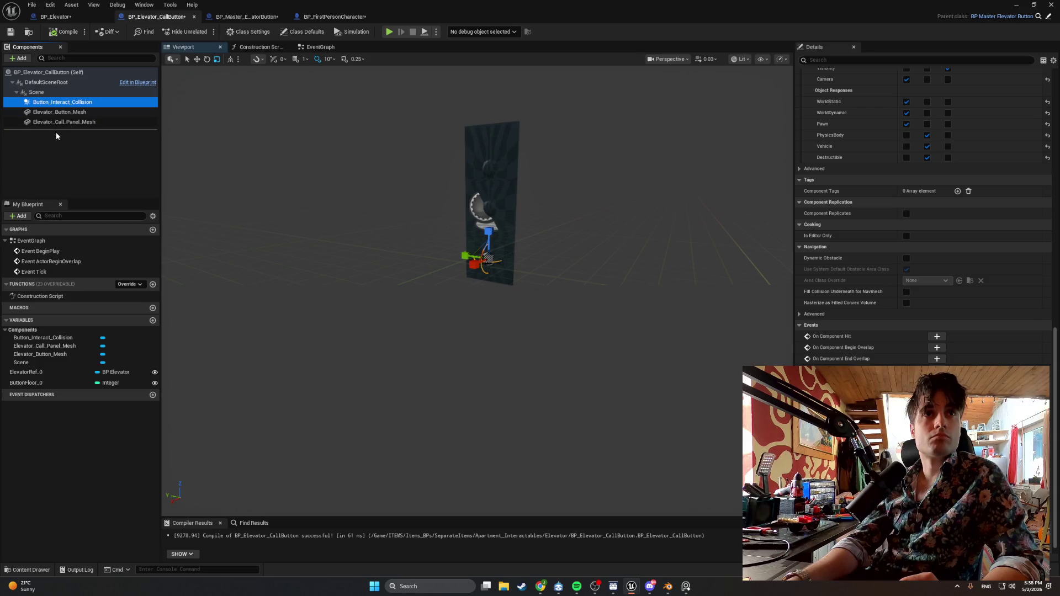
click(55, 132)
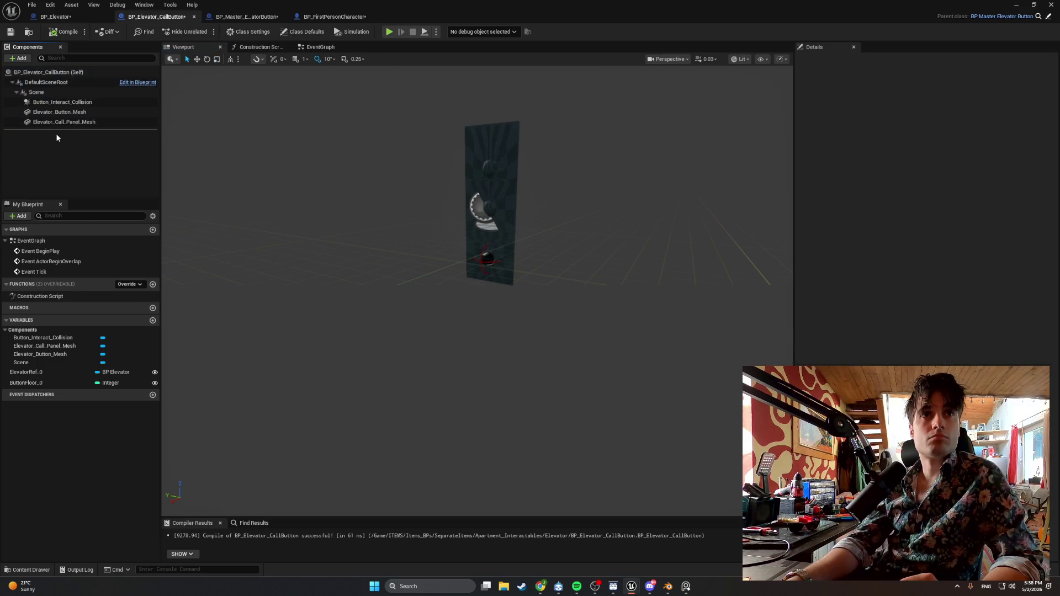
click(75, 103)
click(93, 168)
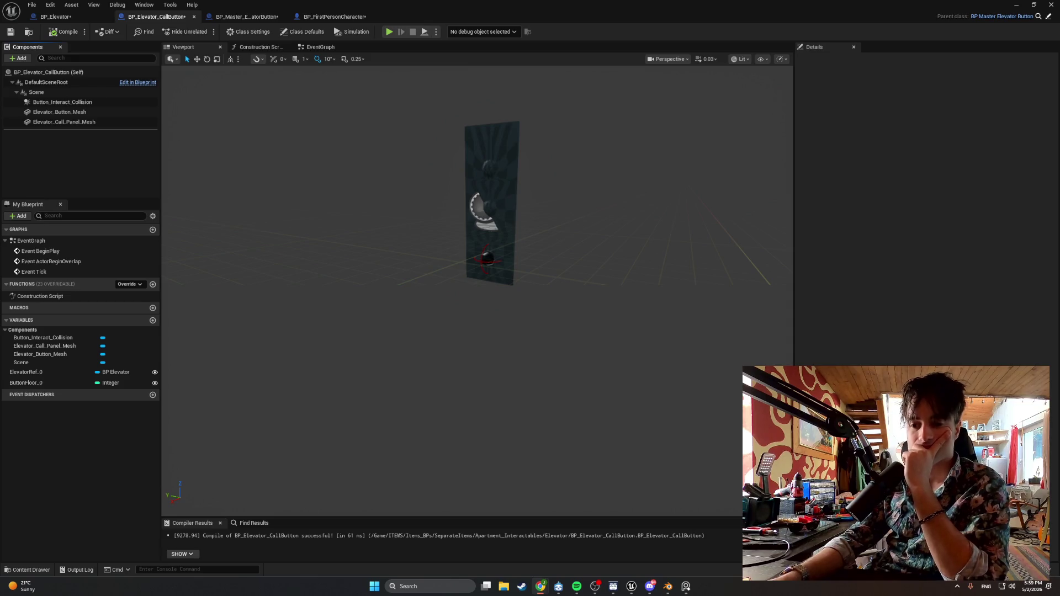
click(111, 155)
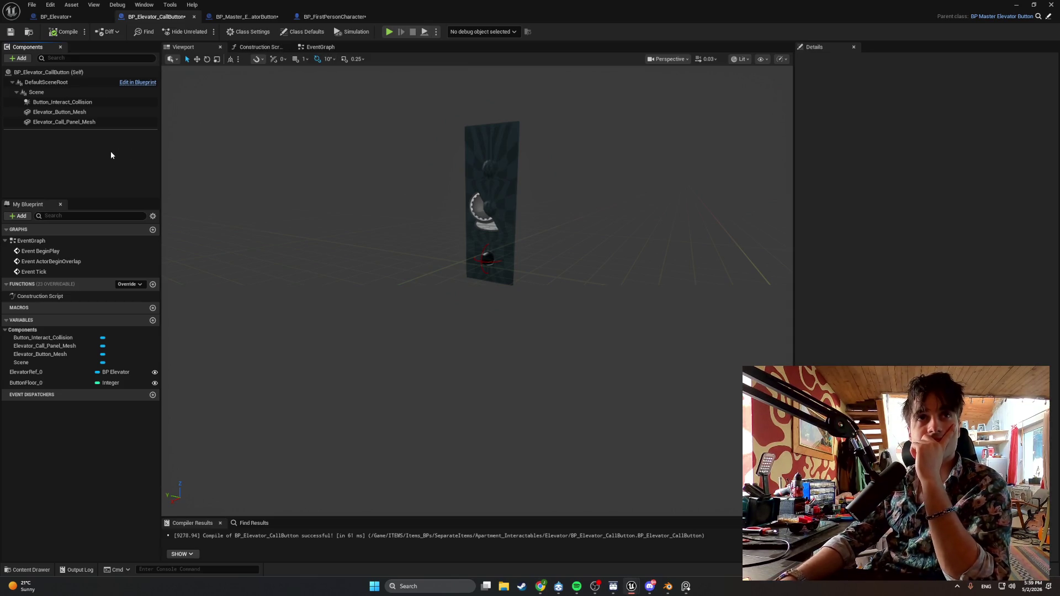
Switch to BP_Master_ElevatorButton and view its PressButton function graph.
click(247, 16)
click(383, 47)
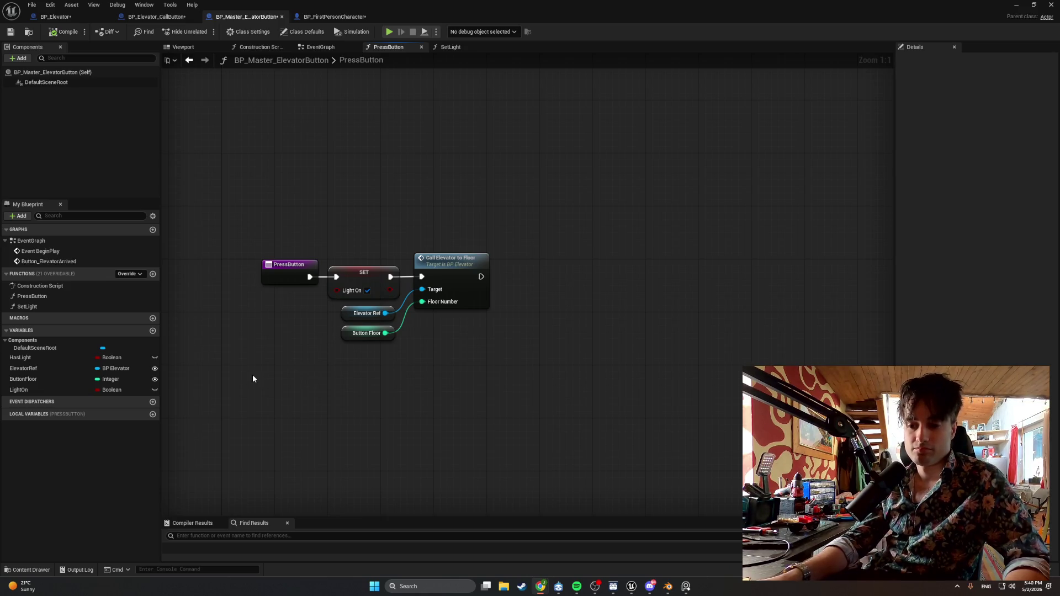
Add a Vector variable named ButtonStartLocation.
click(153, 331)
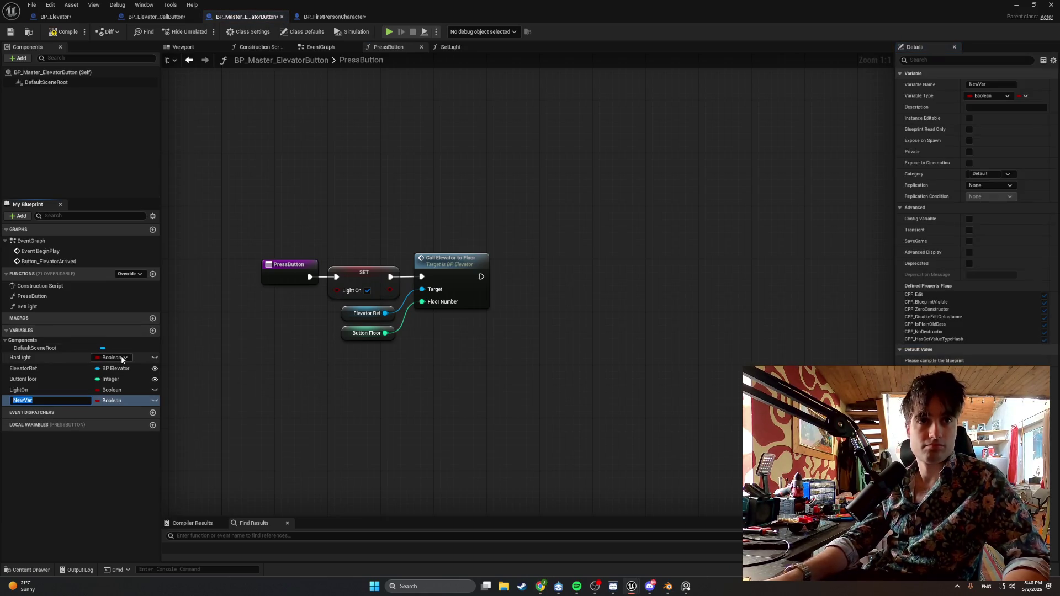
text(ButtonStar)
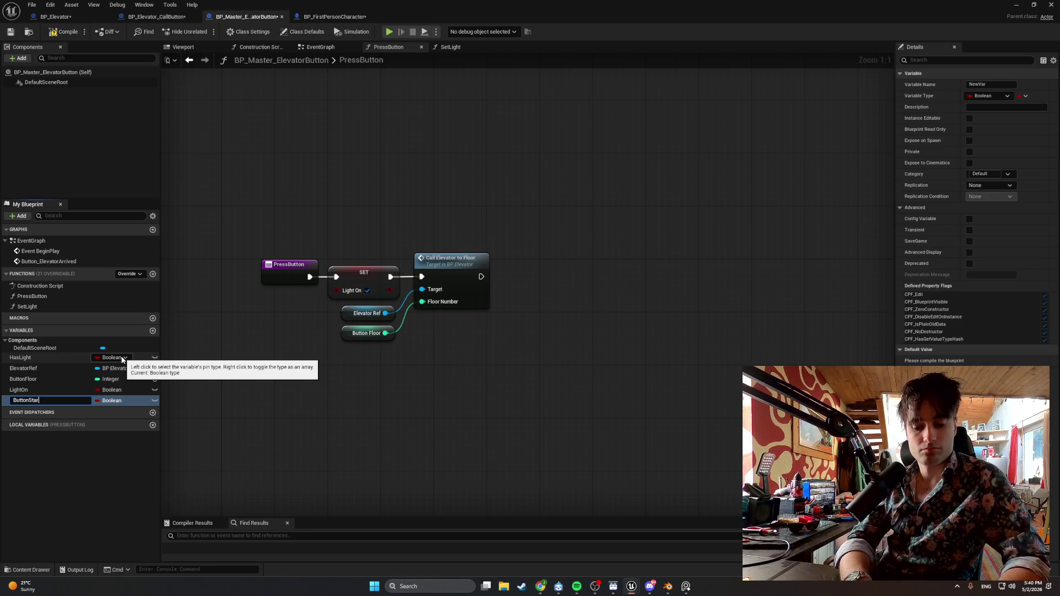
text(oacation)
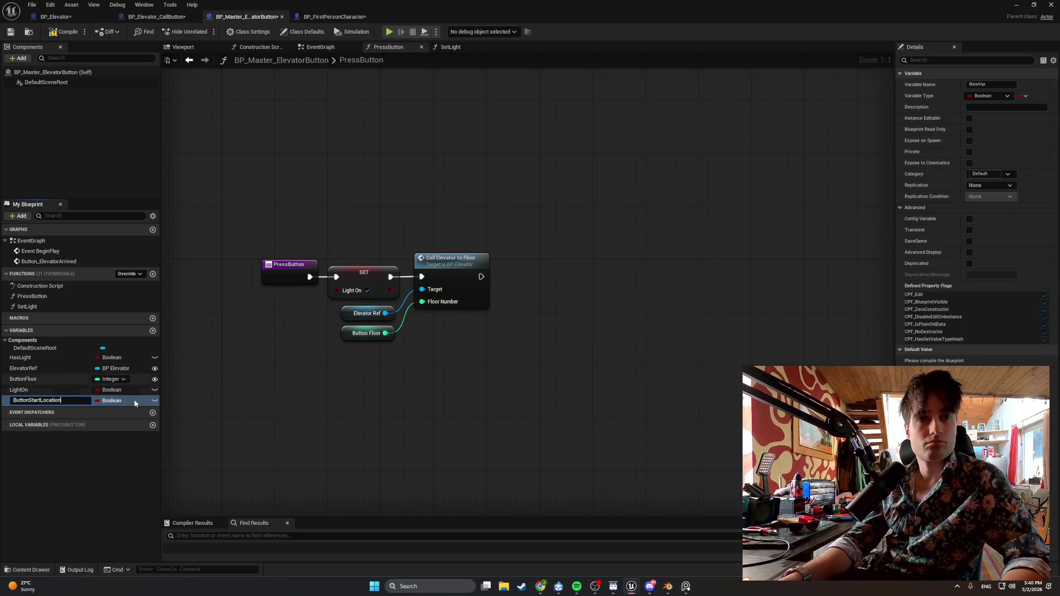
click(127, 401)
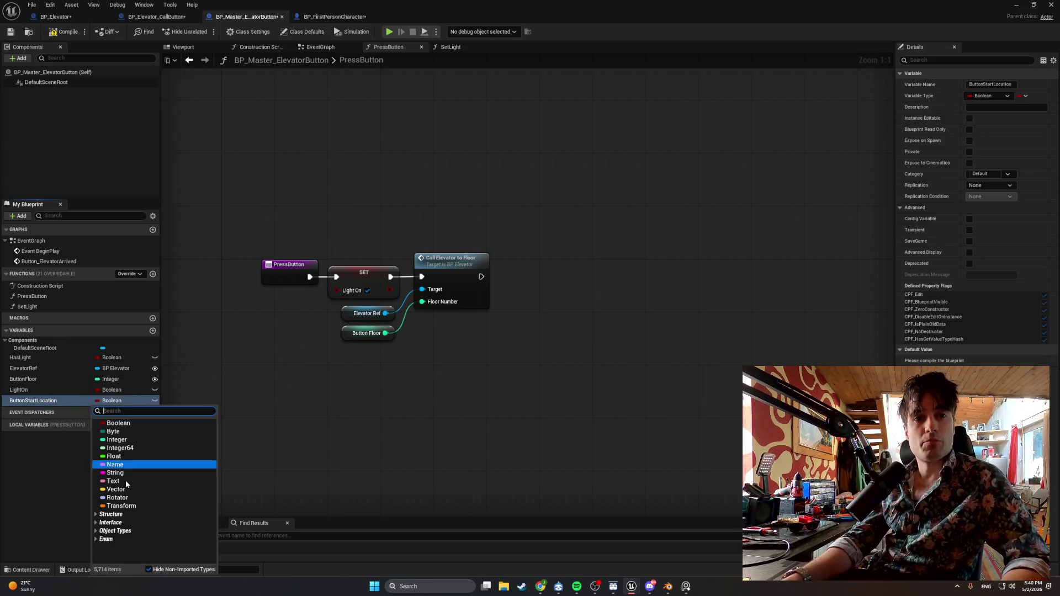
click(116, 489)
Add a second variable named ButtonPressedLocation.
click(153, 331)
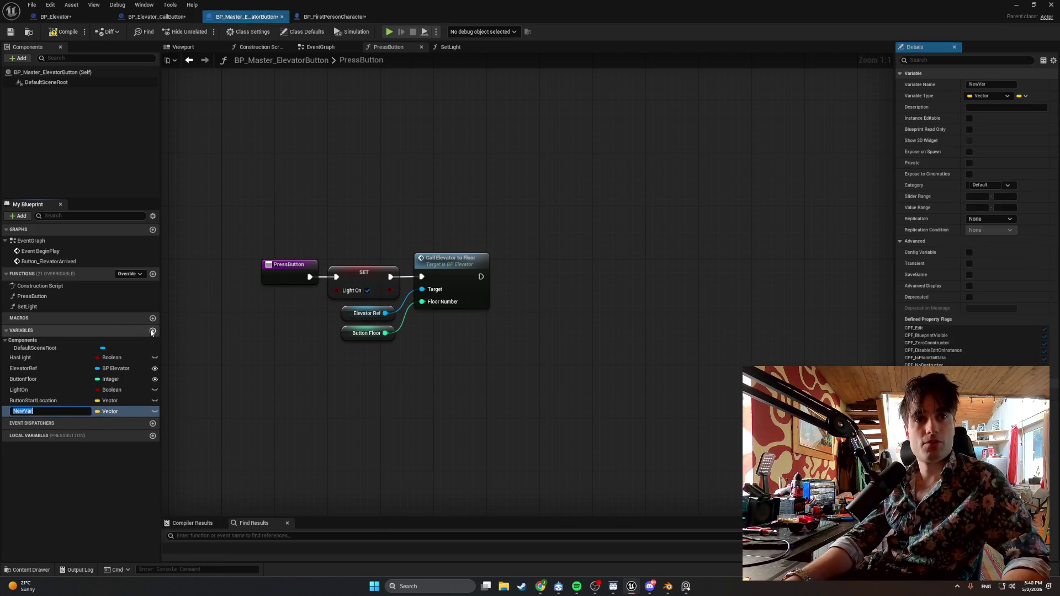
text(ButtonPre)
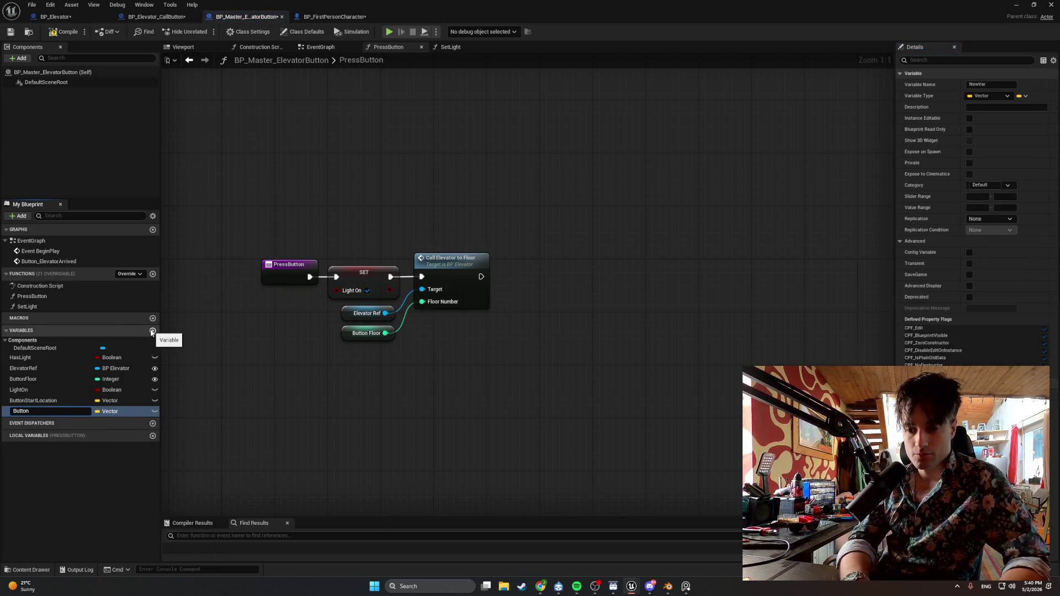
text(ssedLocation)
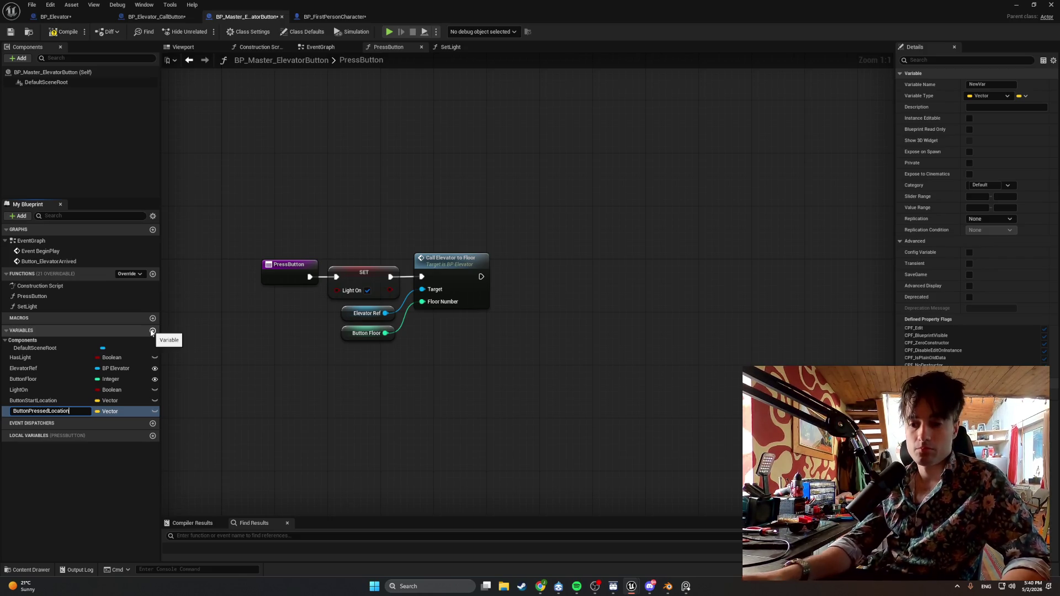
key(Return)
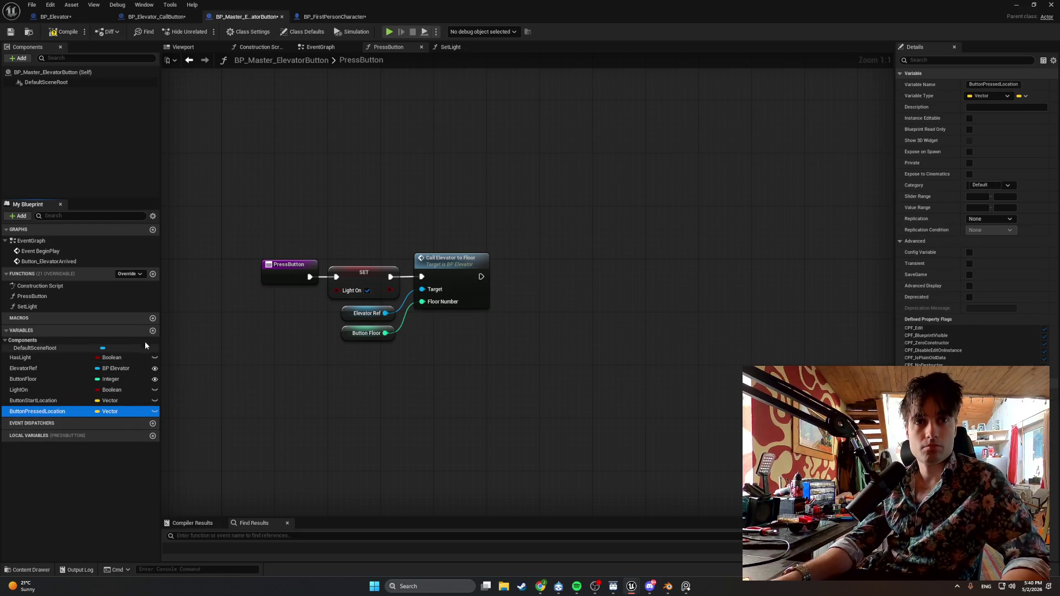
click(149, 332)
Add an instance-editable Float variable PressDepth, then view the EventGraph.
click(153, 331)
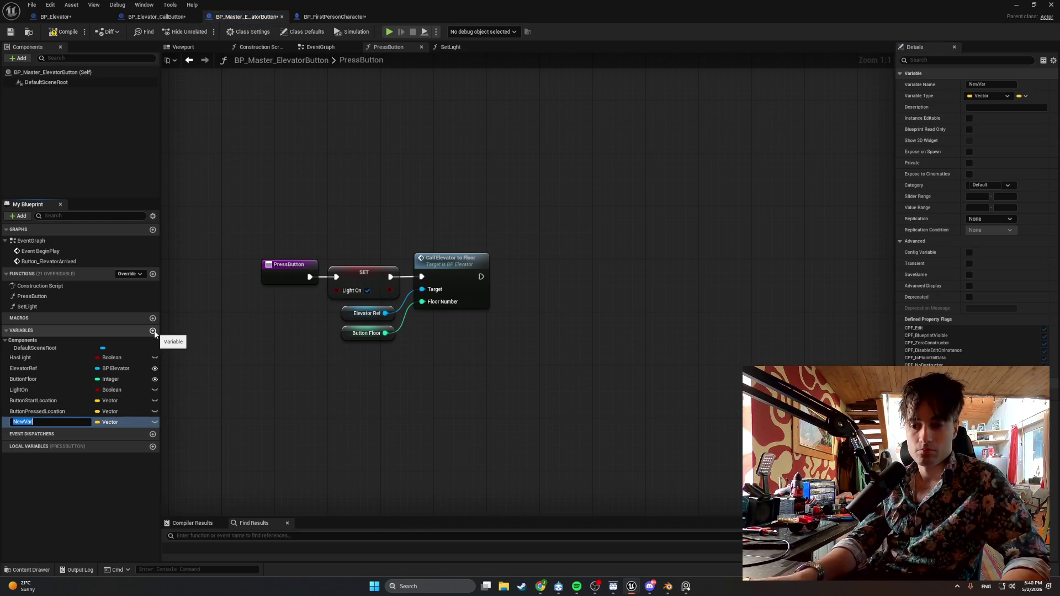
text(PressDep)
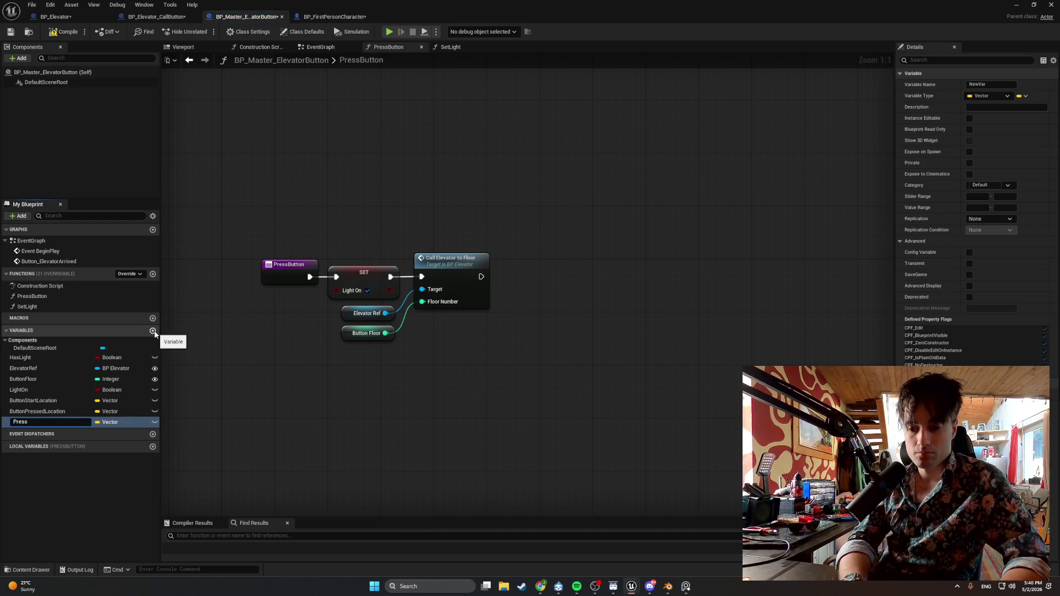
text(th)
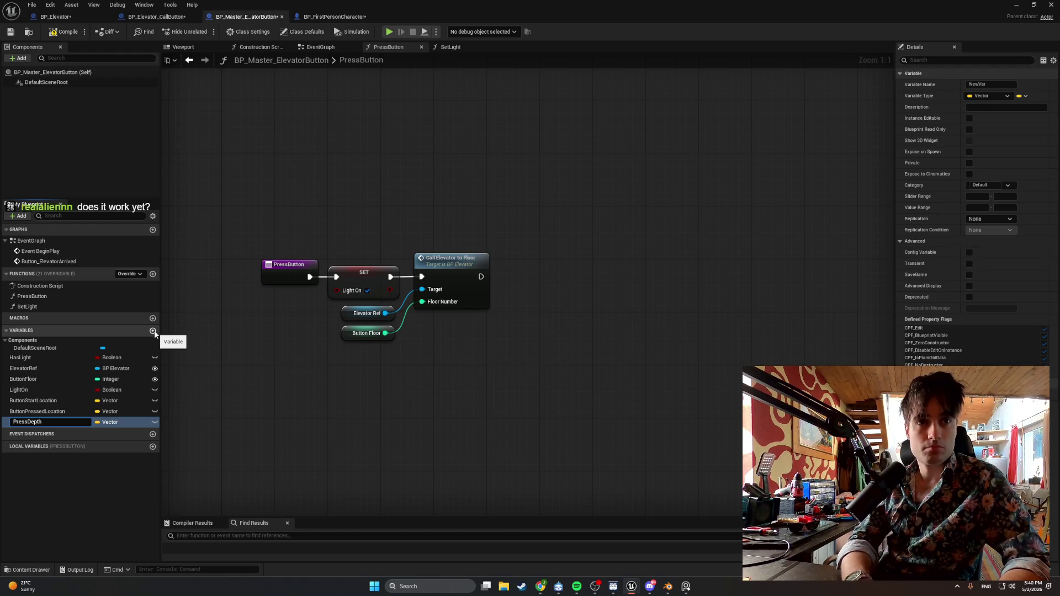
key(Return)
click(121, 422)
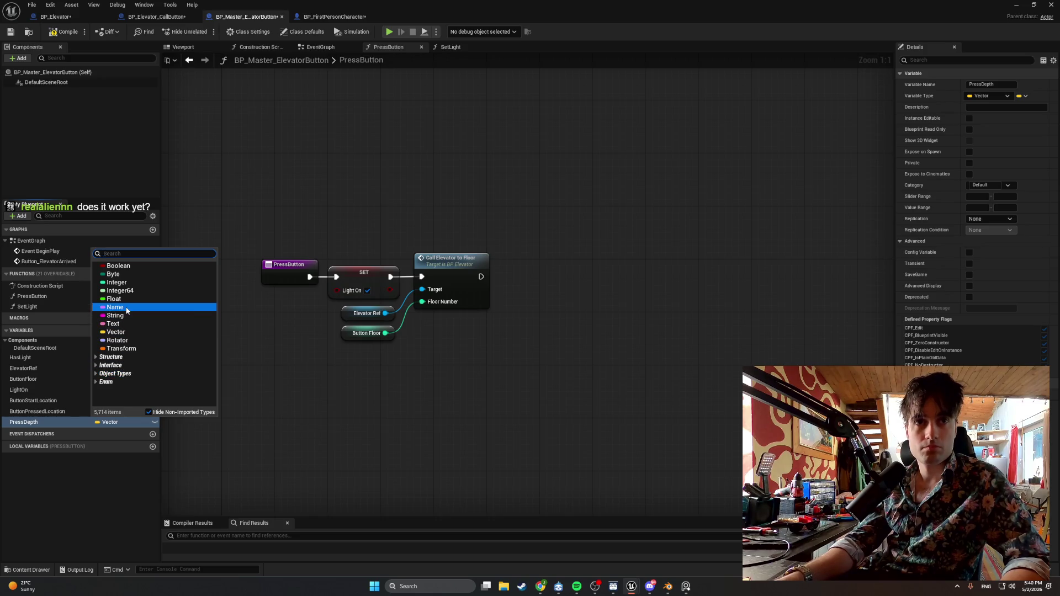
key(Escape)
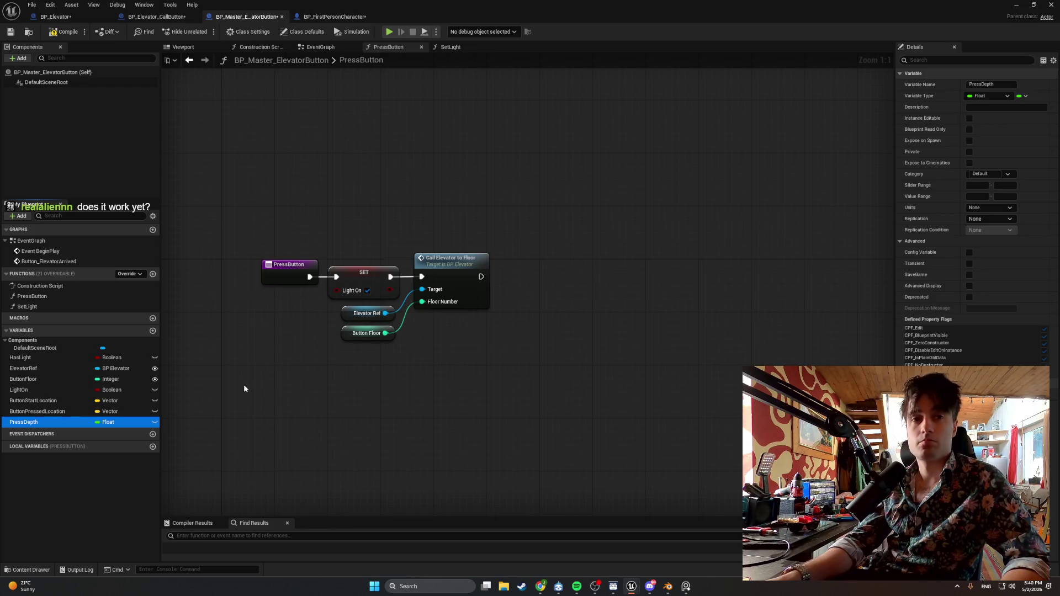
click(79, 419)
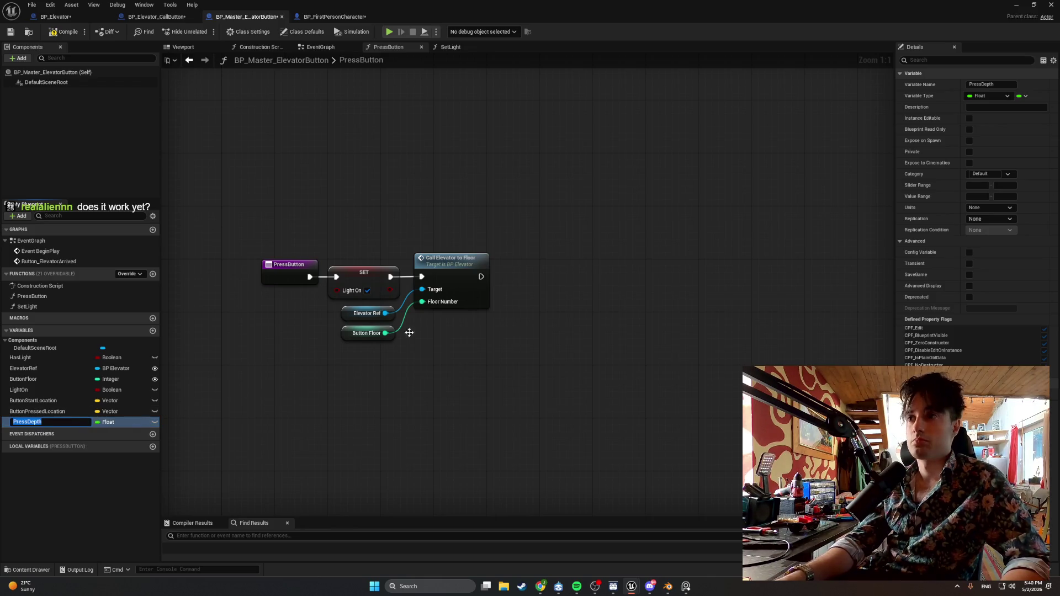
key(Return)
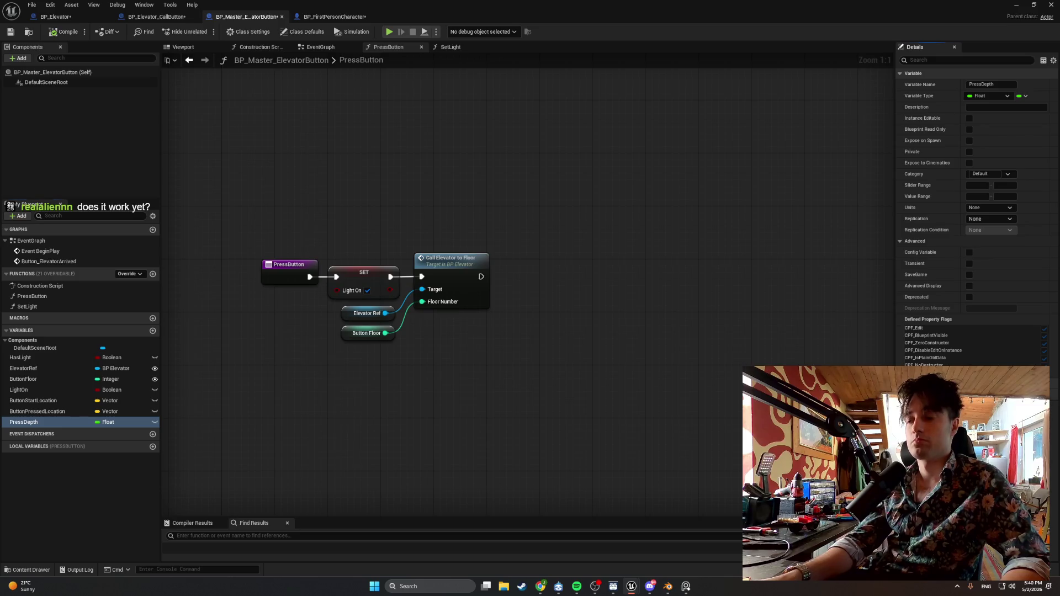
click(968, 118)
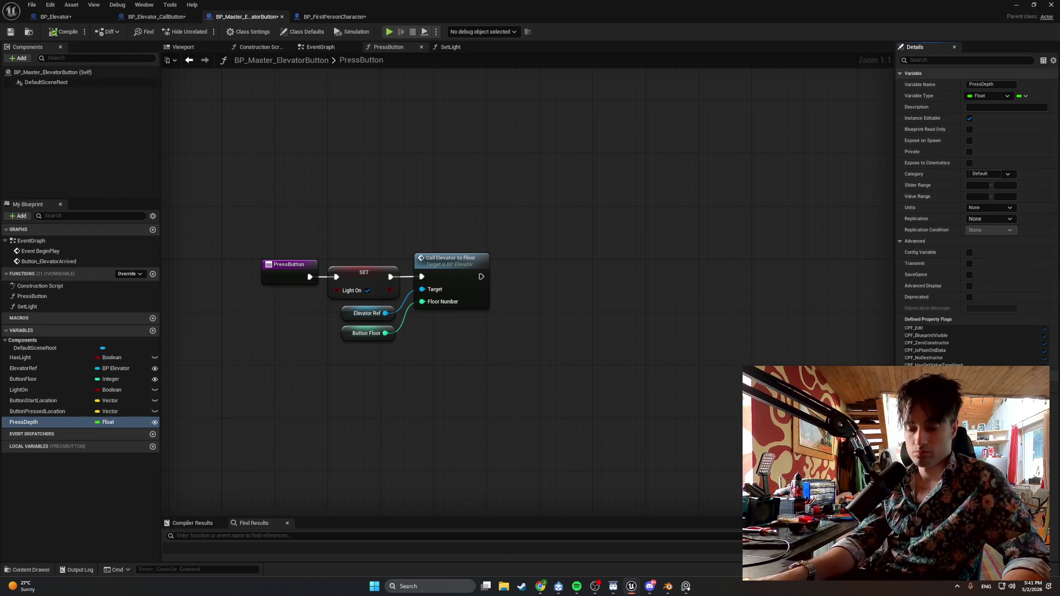
click(326, 48)
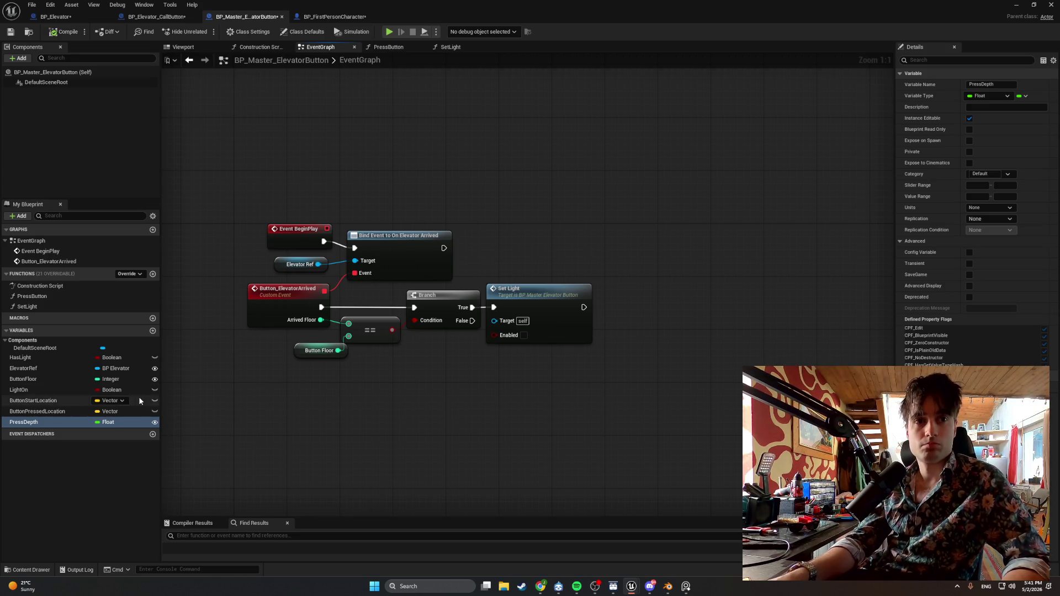
mouse_move(68, 402)
mouse_down()
mouse_move(102, 402)
mouse_move(475, 287)
mouse_move(564, 278)
mouse_move(527, 256)
mouse_up()
click(568, 267)
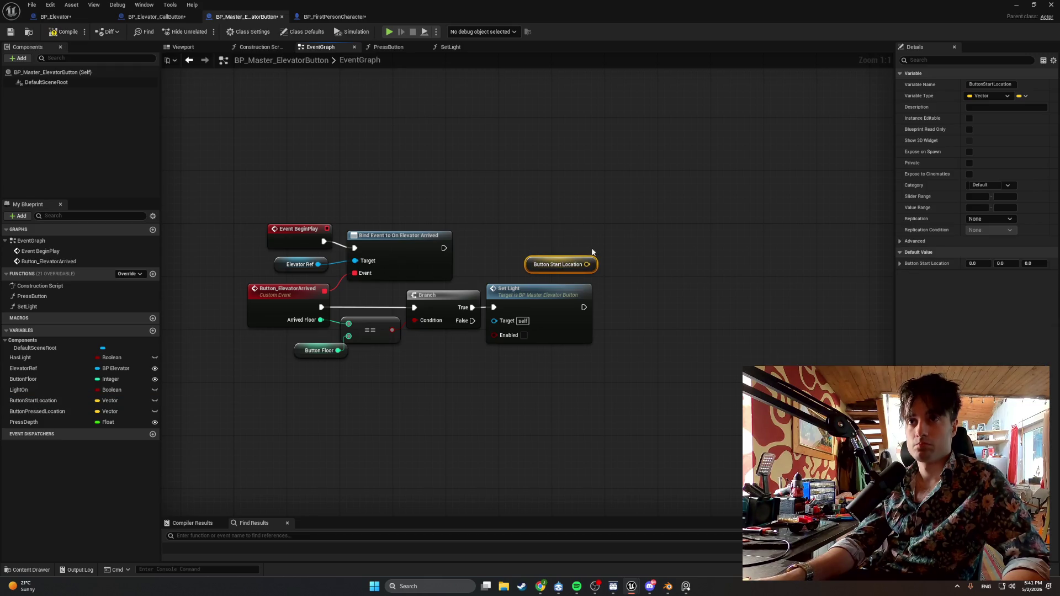
click(608, 241)
right_click(608, 241)
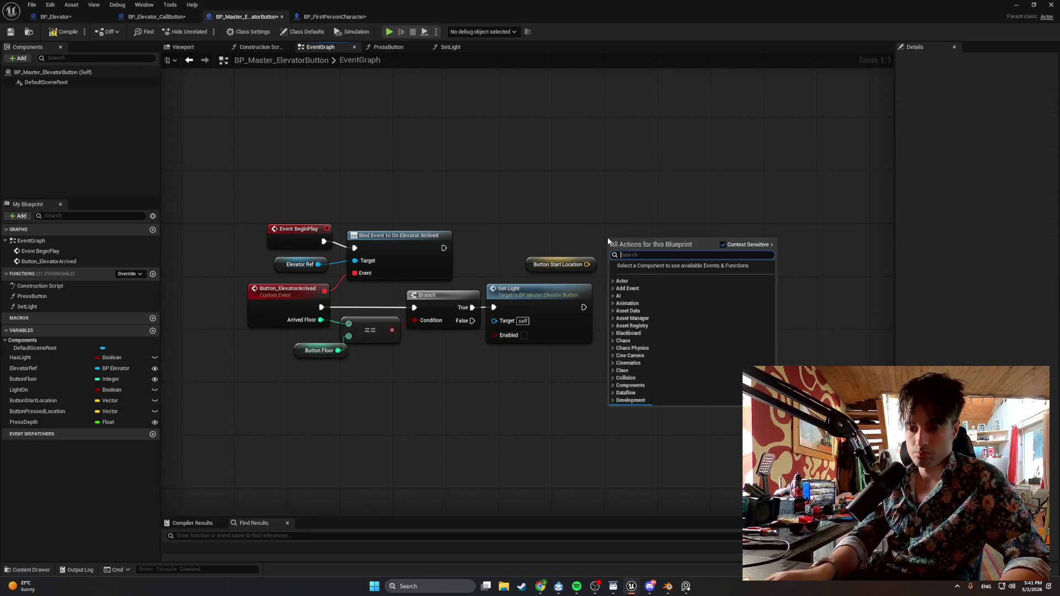
text(get relative)
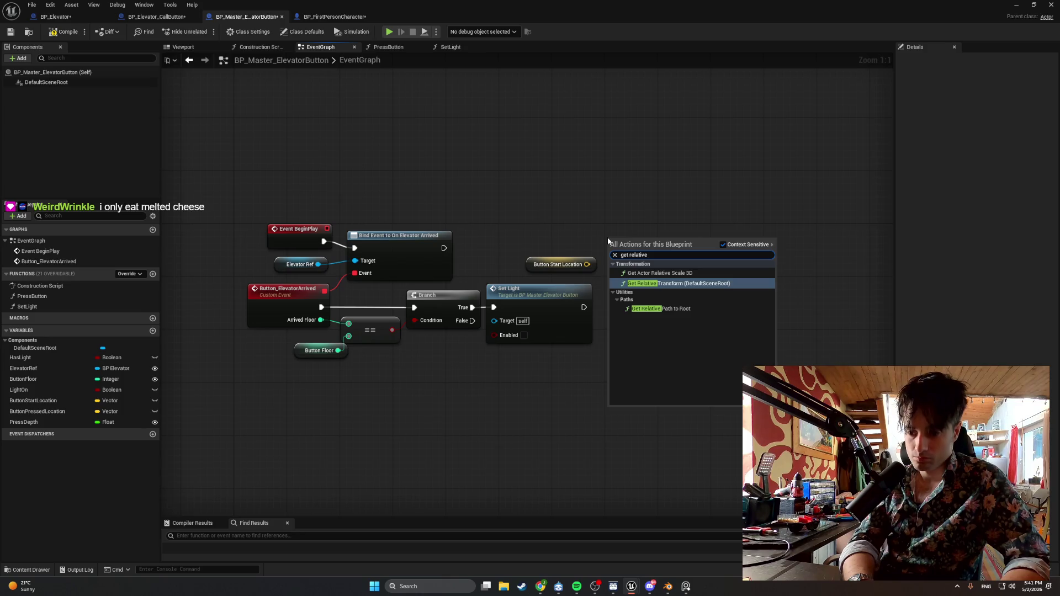
text( loca)
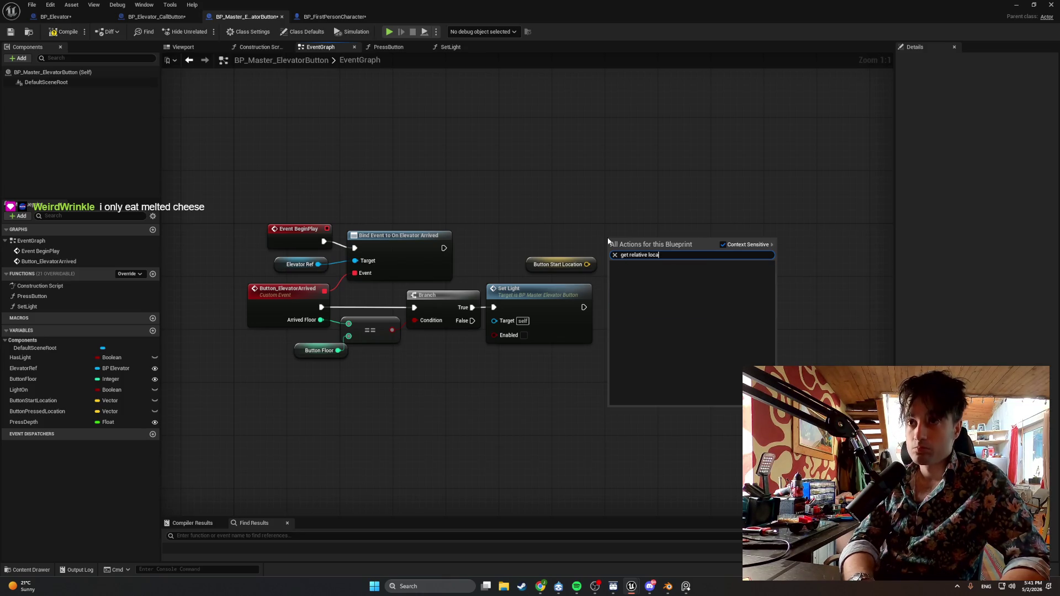
drag(586, 264, 625, 241)
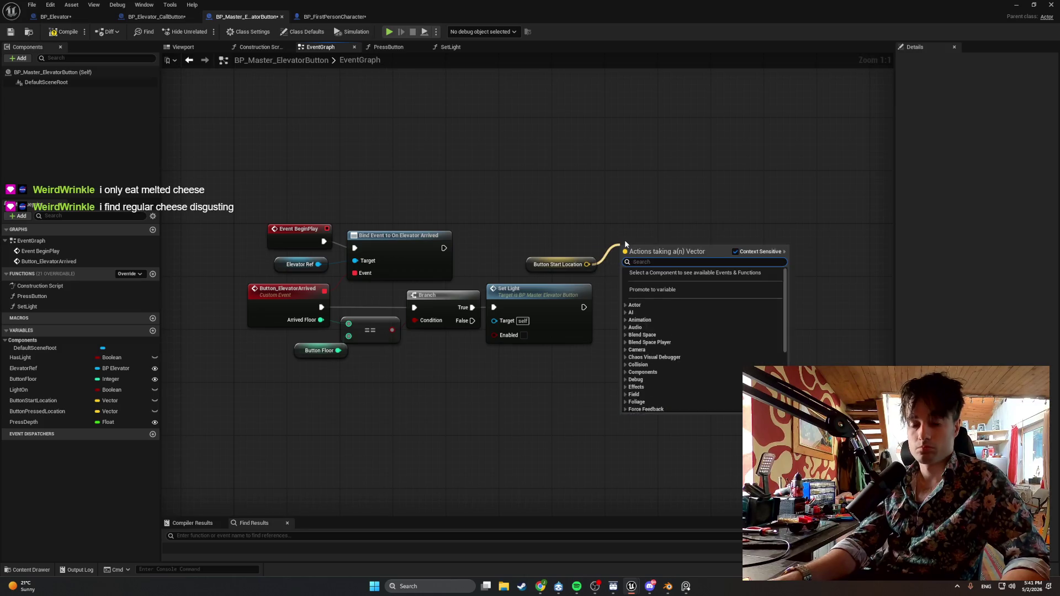
text(get rela)
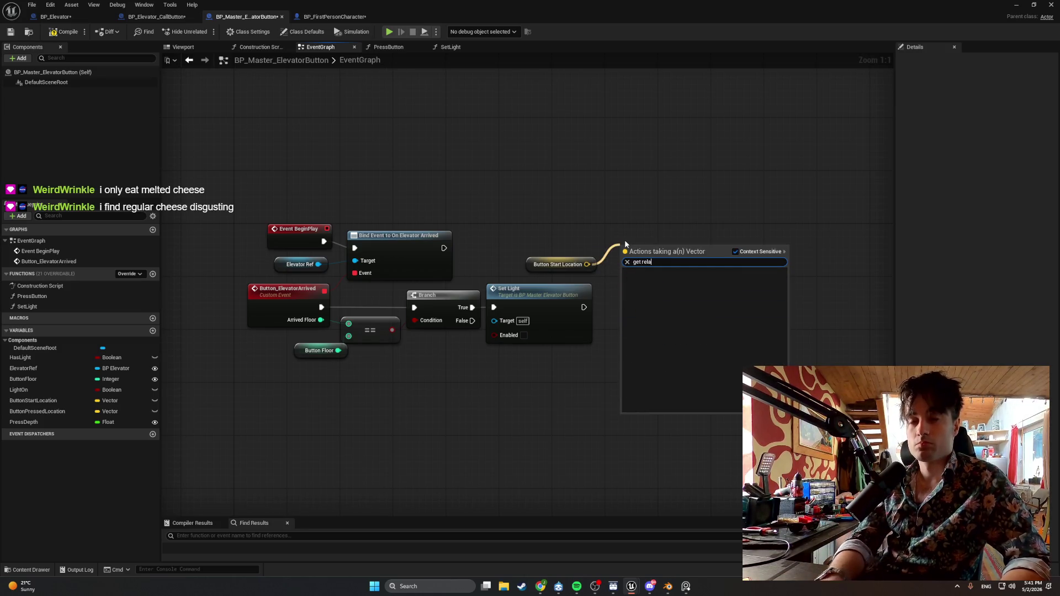
click(586, 234)
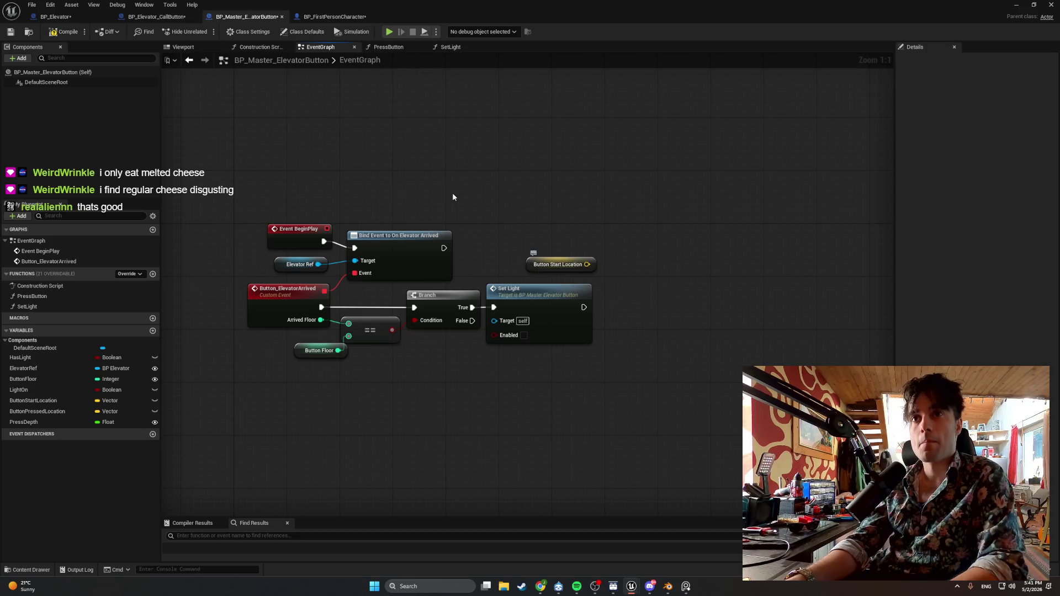
mouse_move(68, 87)
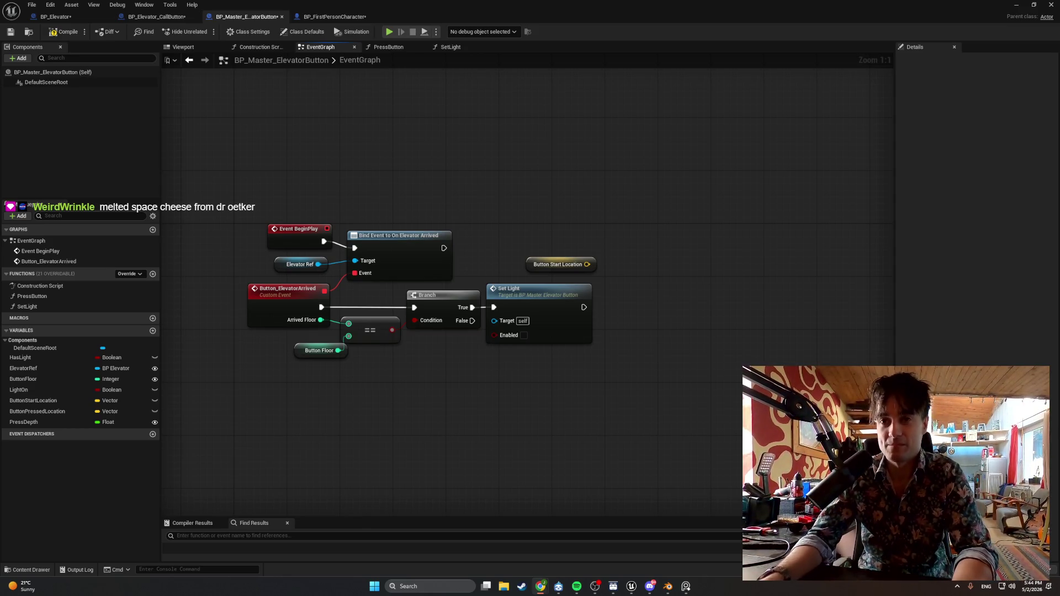
Add another variable to BP_Master_ElevatorButton, leaving it as the default Float named NewVar.
click(152, 330)
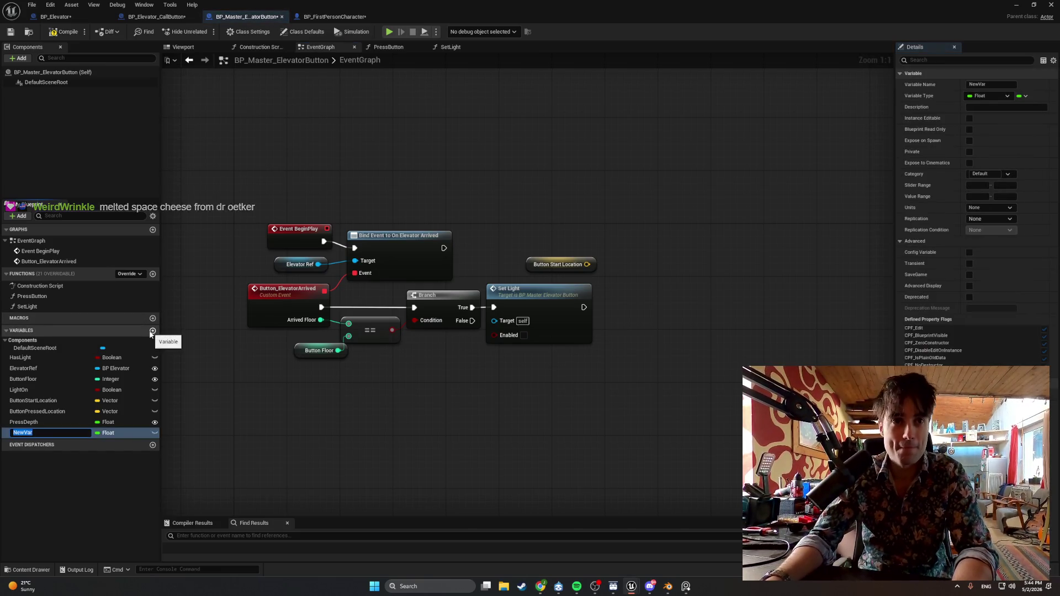
Rename NewVar to ButtonRef and make it a Static Mesh Component object reference.
text(ButtonRef)
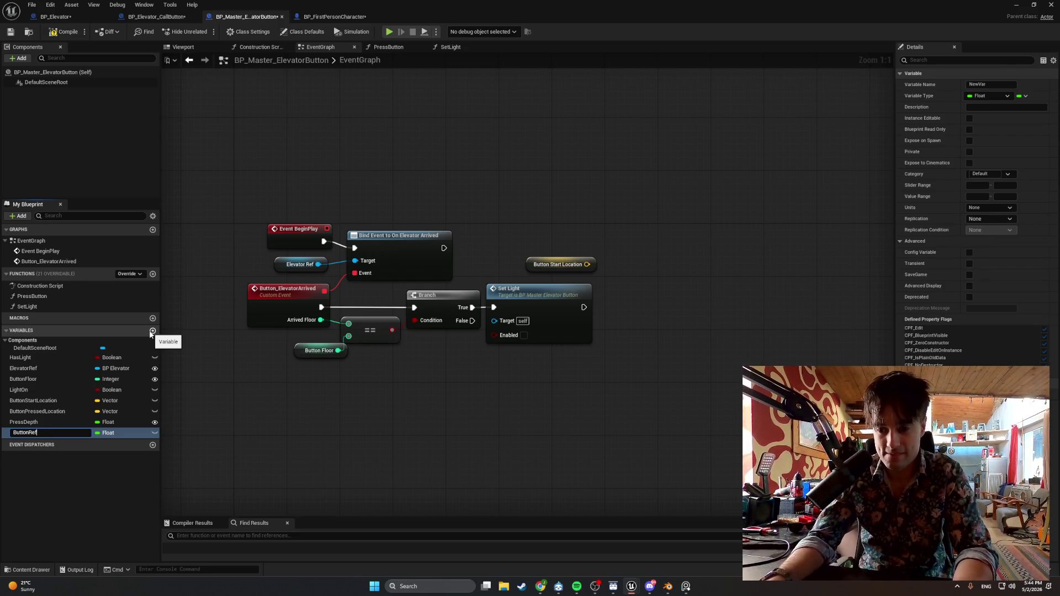
key(Return)
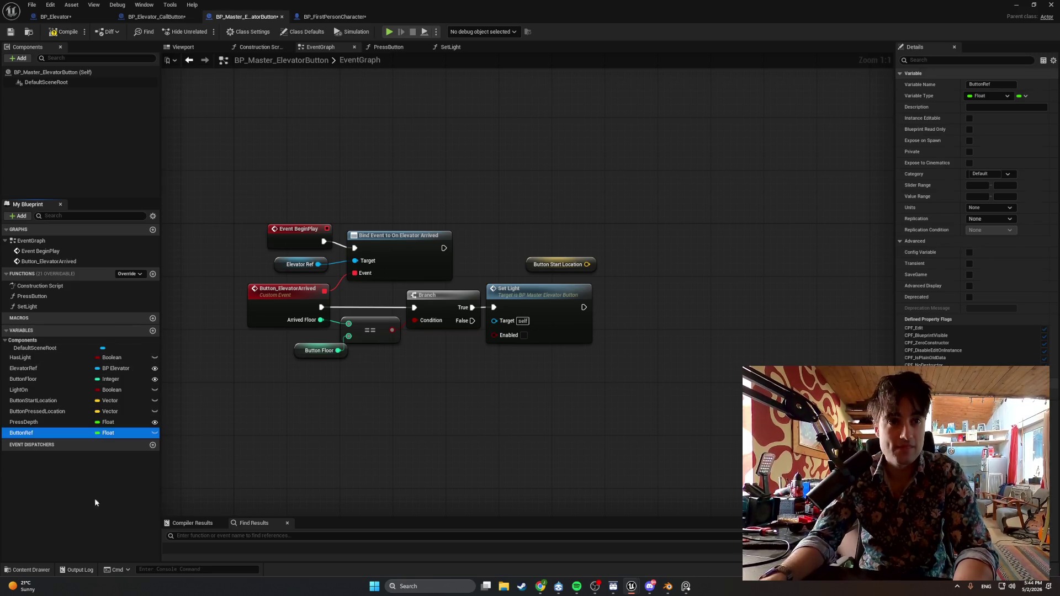
click(108, 432)
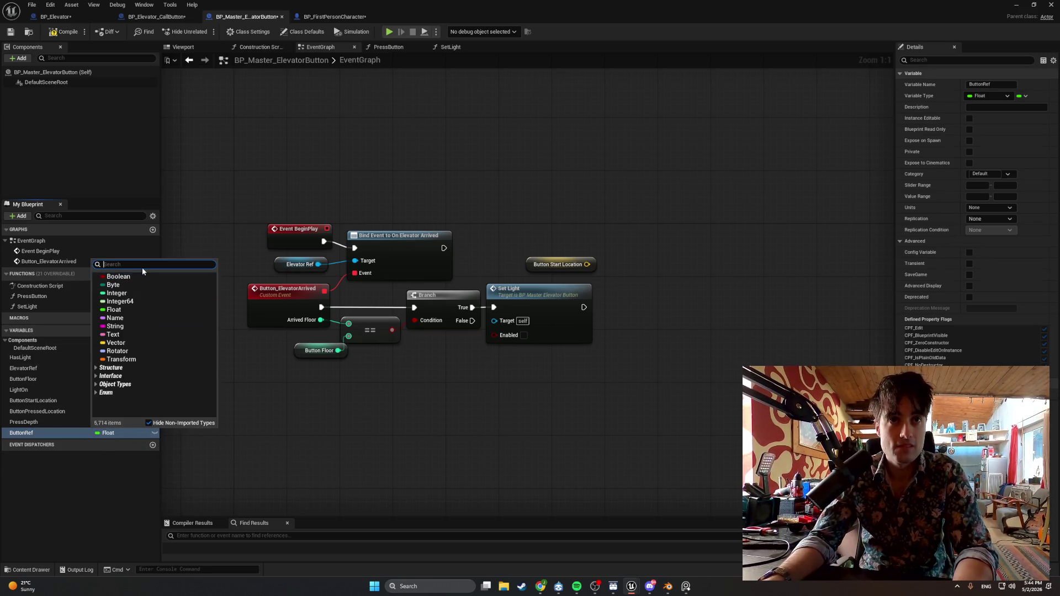
text(static)
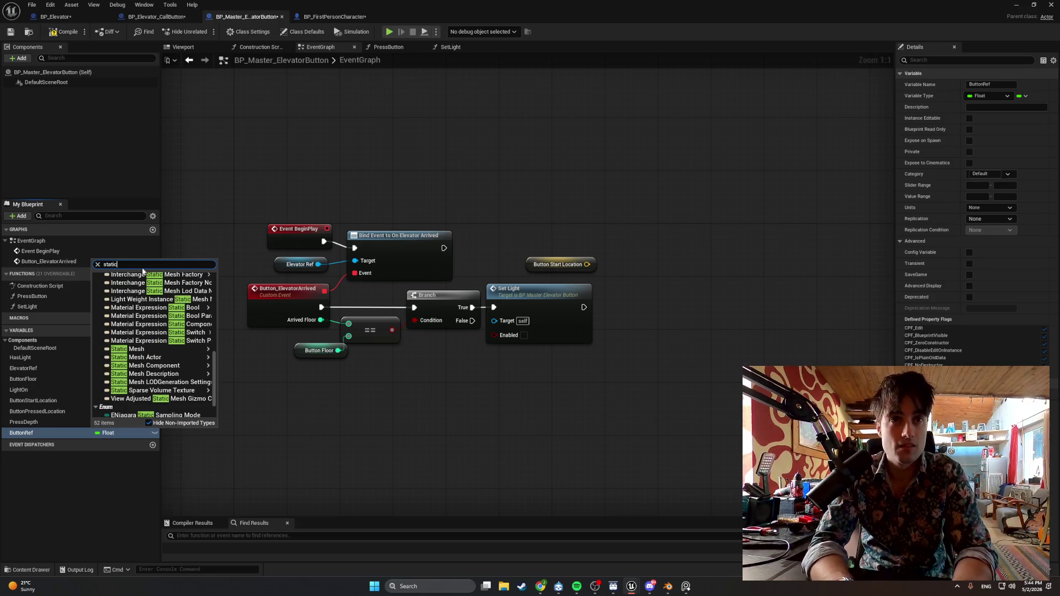
text(M)
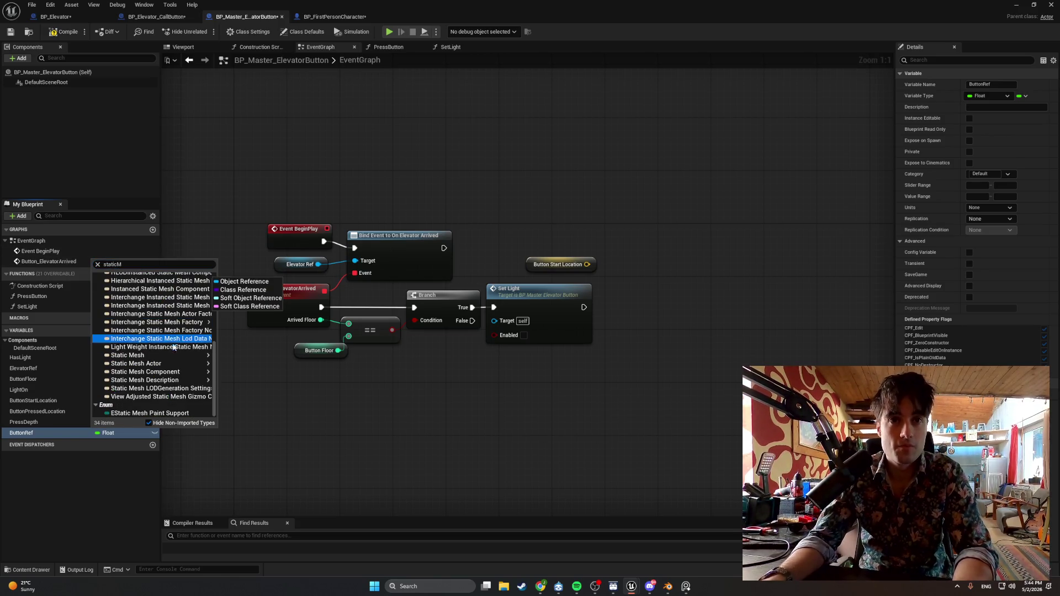
mouse_move(186, 373)
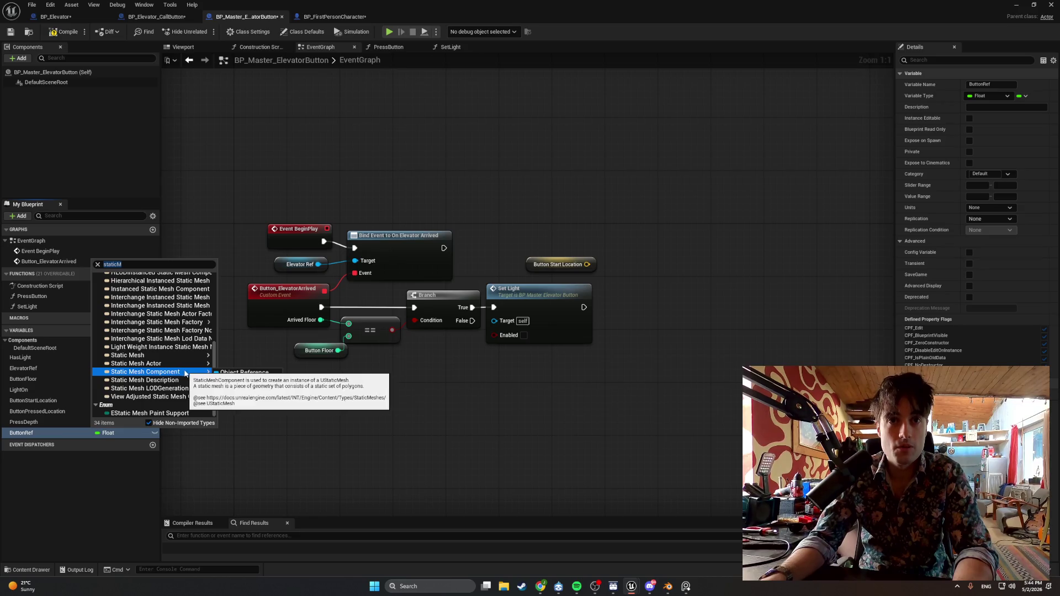
click(219, 374)
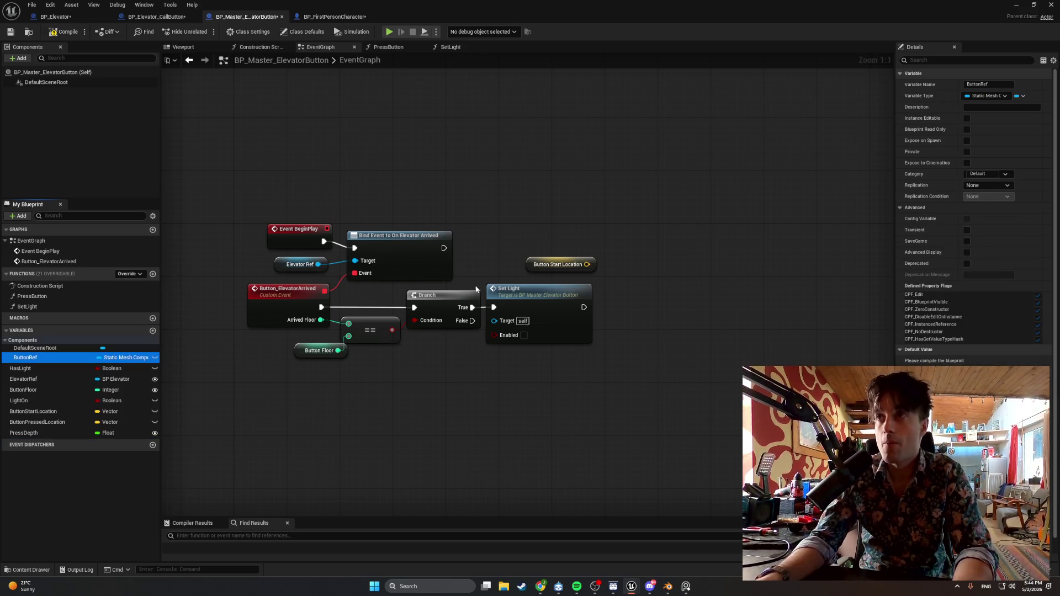
Compile, tick Instance Editable on ButtonRef, and recompile the Blueprint.
click(61, 32)
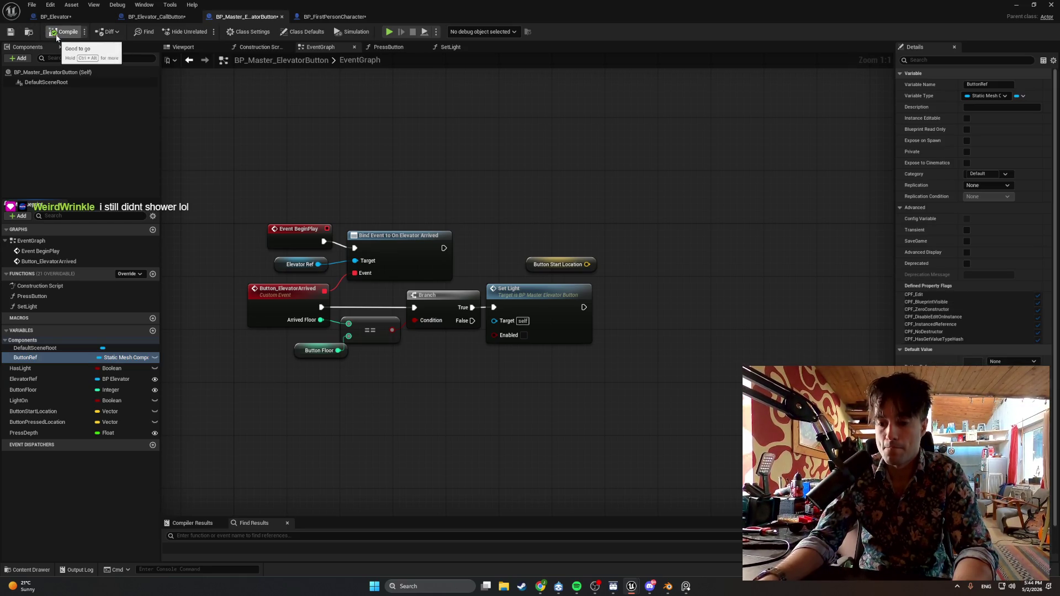
click(965, 118)
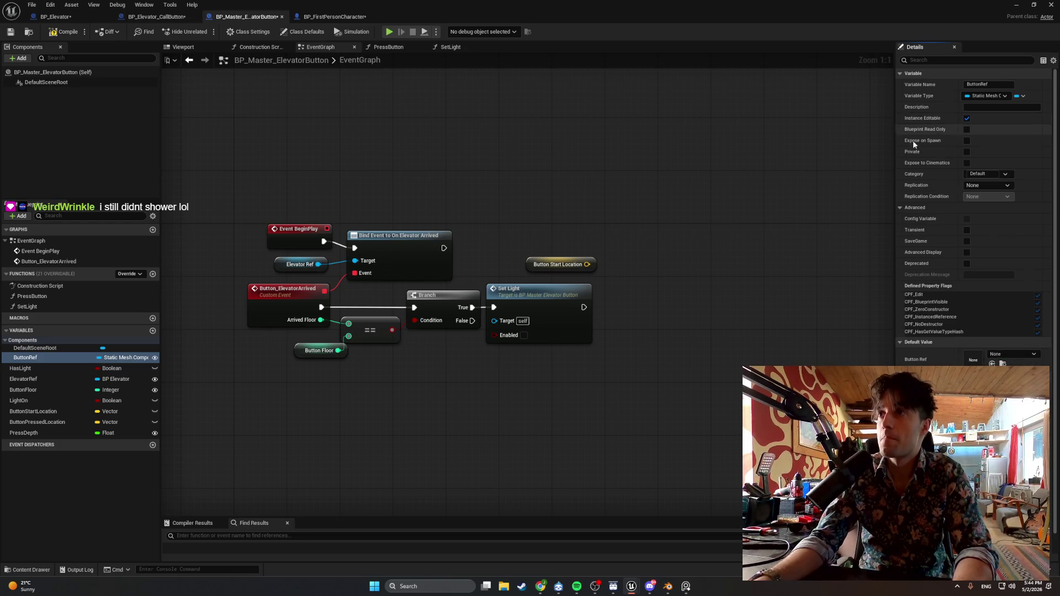
click(67, 35)
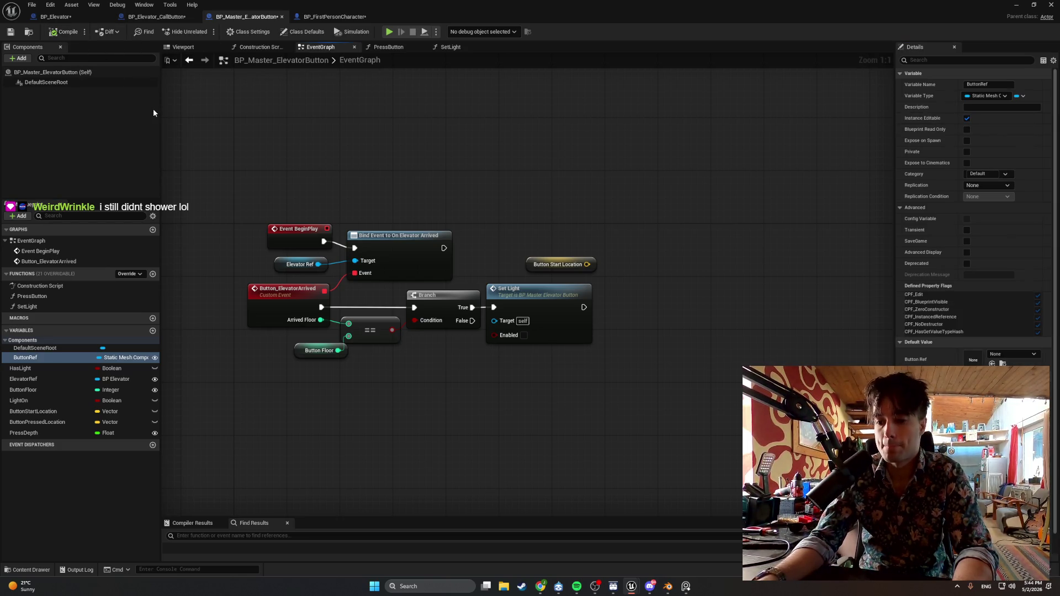
Filter Details by 'expose', tick Expose on Spawn for ButtonRef, and recompile.
click(931, 61)
text(expose)
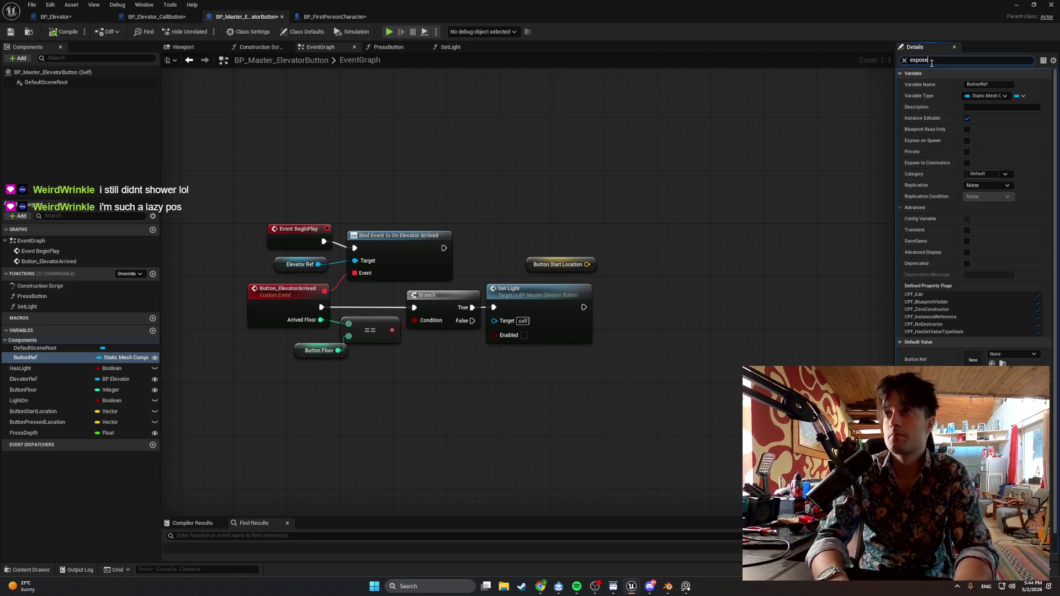
click(969, 84)
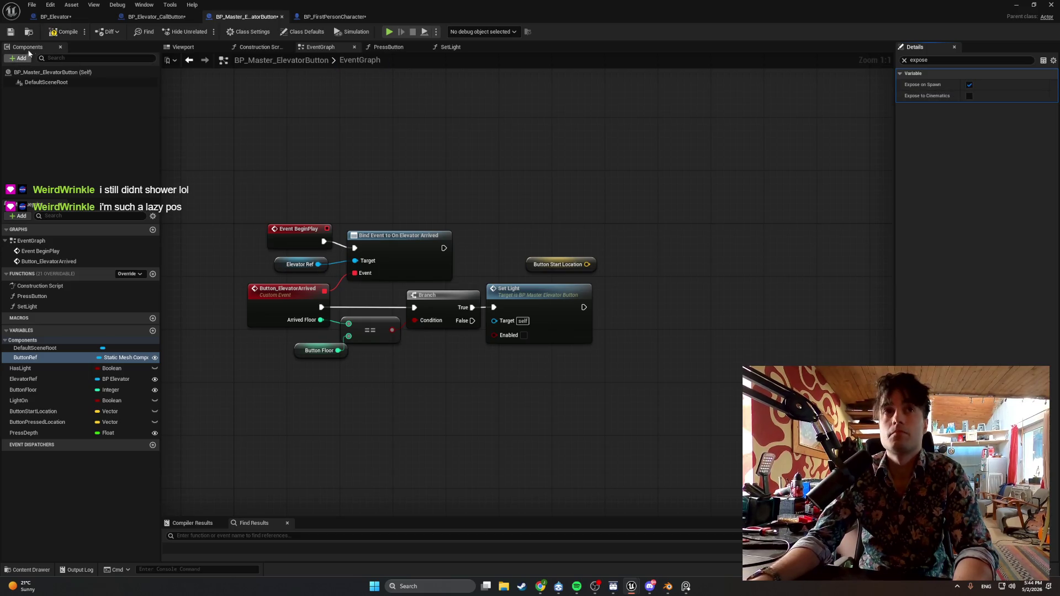
click(53, 36)
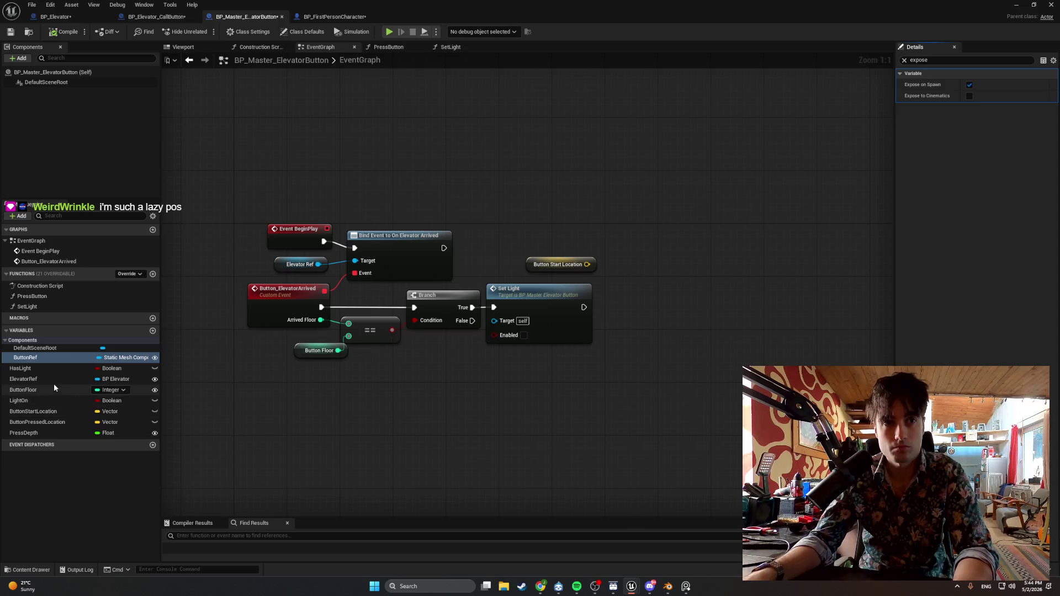
Recheck ButtonRef's type without changing it, then clear the Details search filter.
click(141, 358)
click(291, 421)
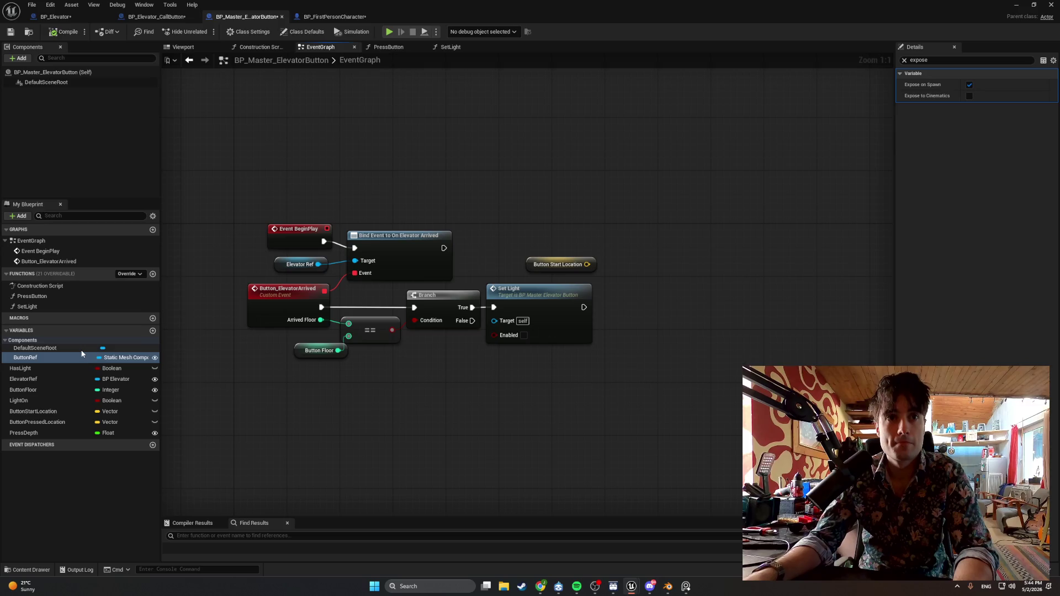
click(83, 359)
click(909, 61)
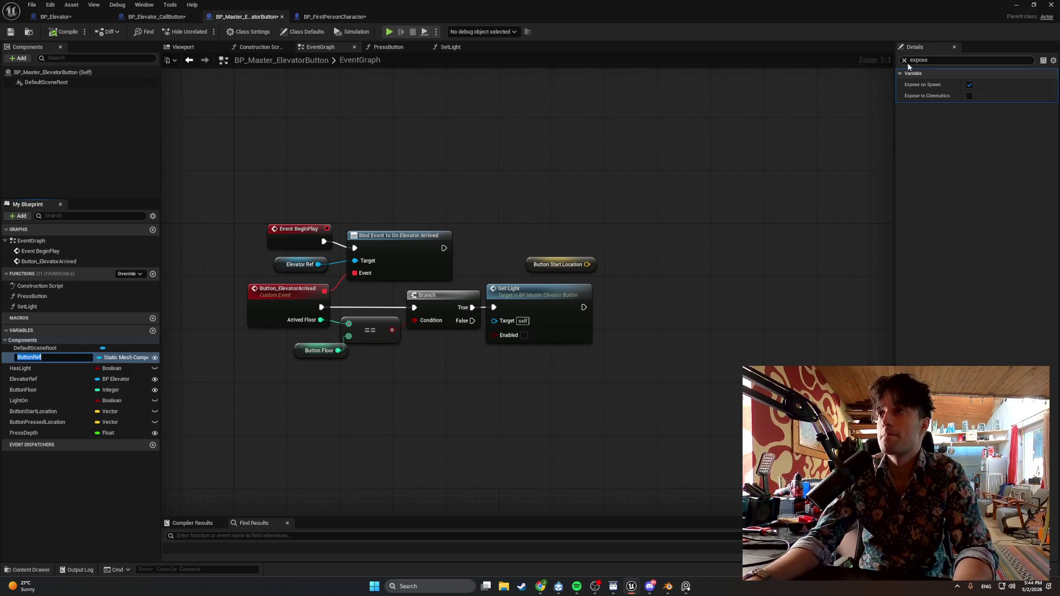
click(904, 60)
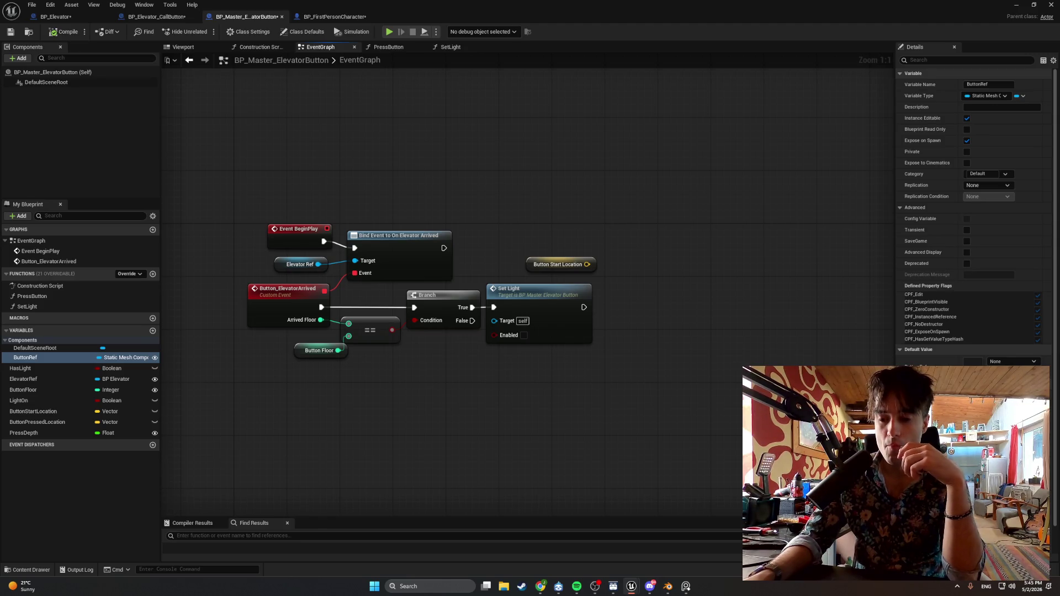
Return from the browser to the BP_Elevator_CallButton Blueprint editor.
key(alt+Tab)
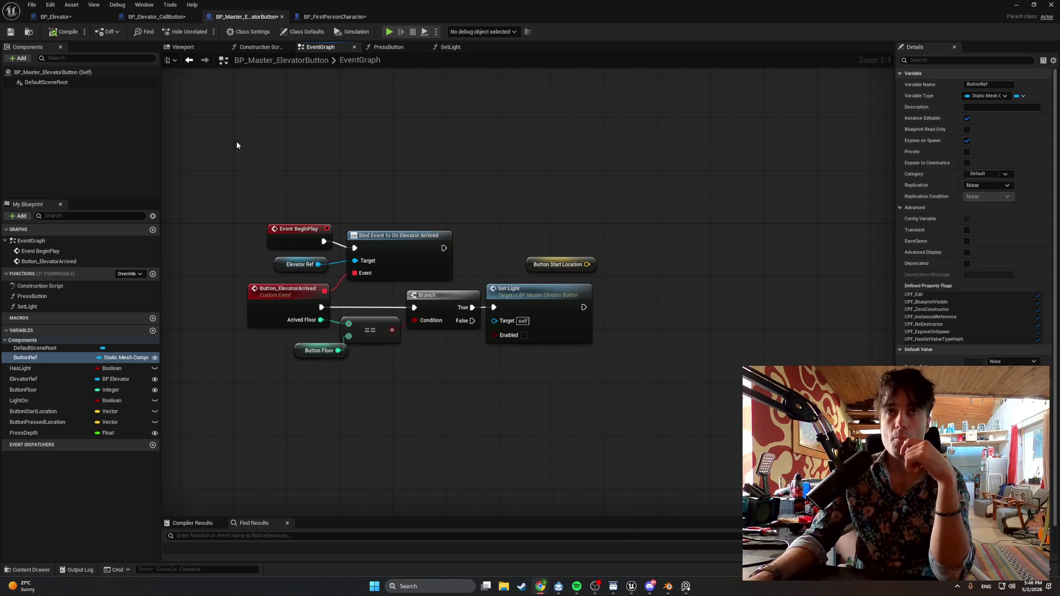
click(157, 16)
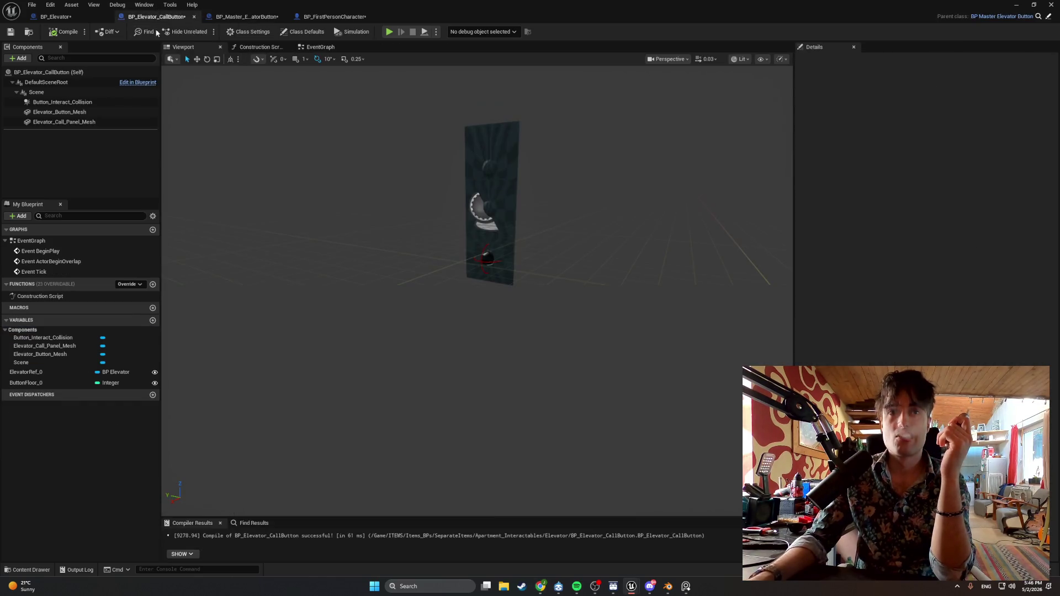
Select Elevator_Button_Mesh, review its Details, then drop its getter into the EventGraph.
click(75, 121)
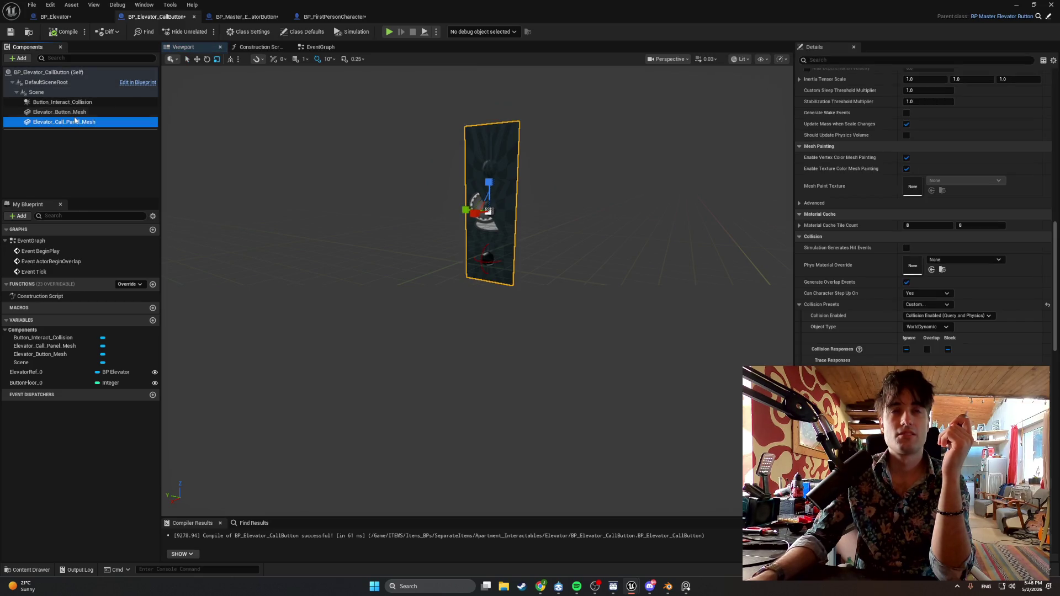
click(73, 112)
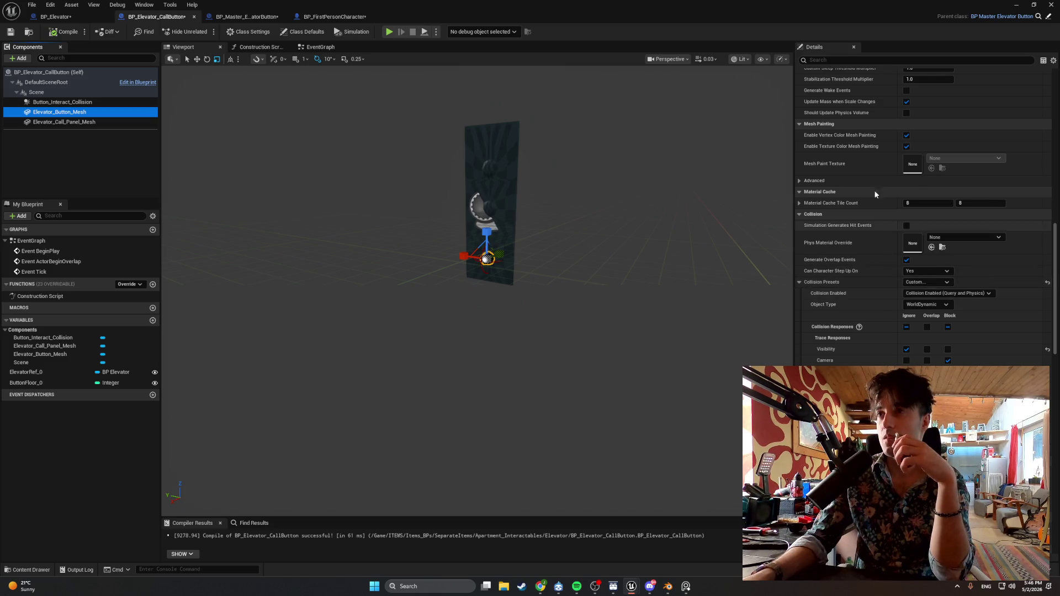
scroll(890, 266, down, 5)
scroll(890, 268, down, 10)
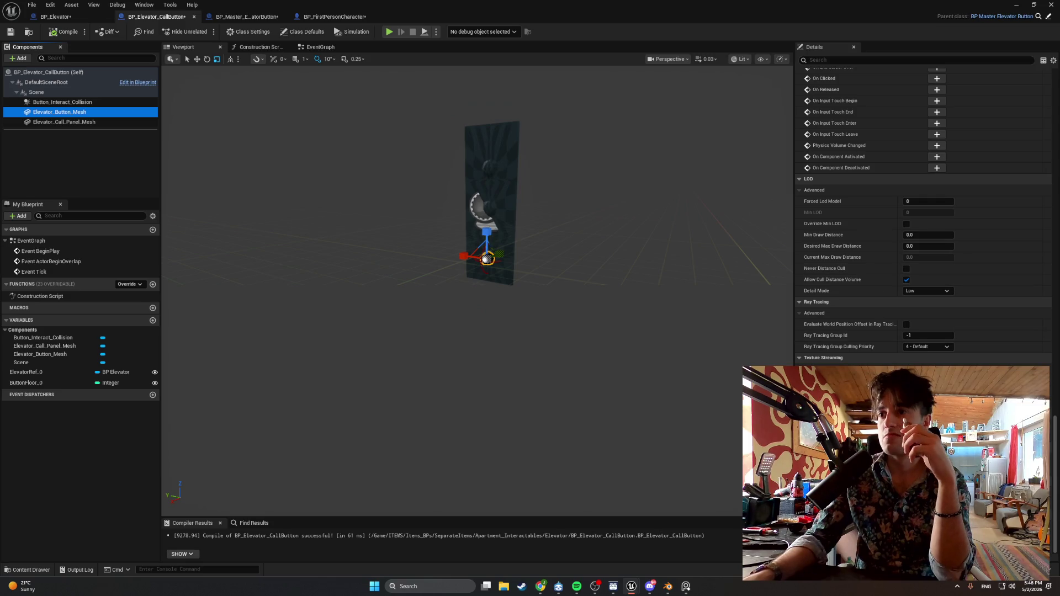
scroll(828, 331, up, 2)
scroll(827, 331, up, 2)
scroll(829, 332, up, 5)
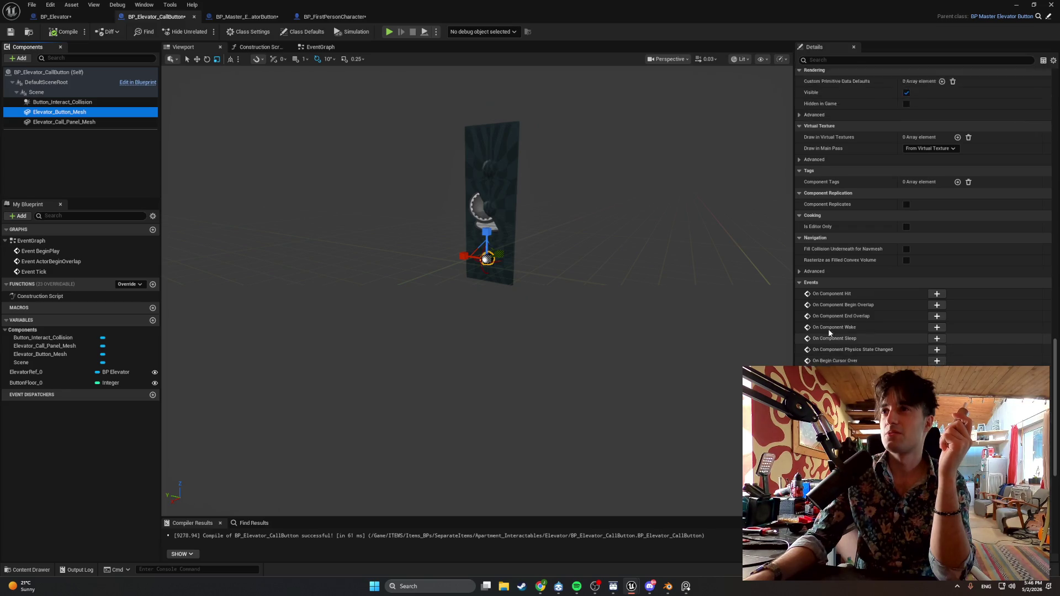
scroll(828, 332, up, 8)
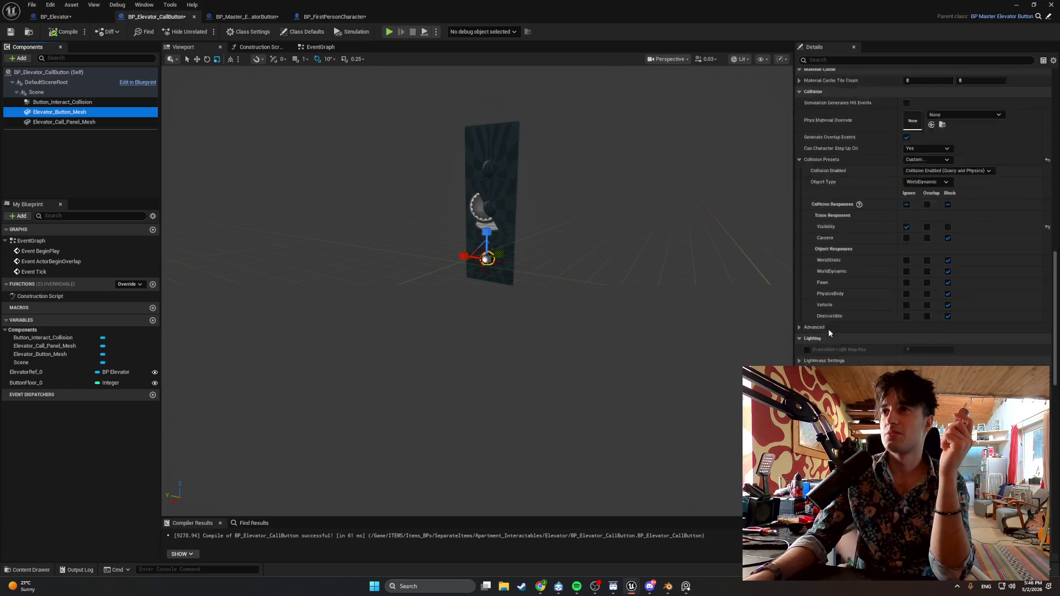
scroll(828, 331, up, 5)
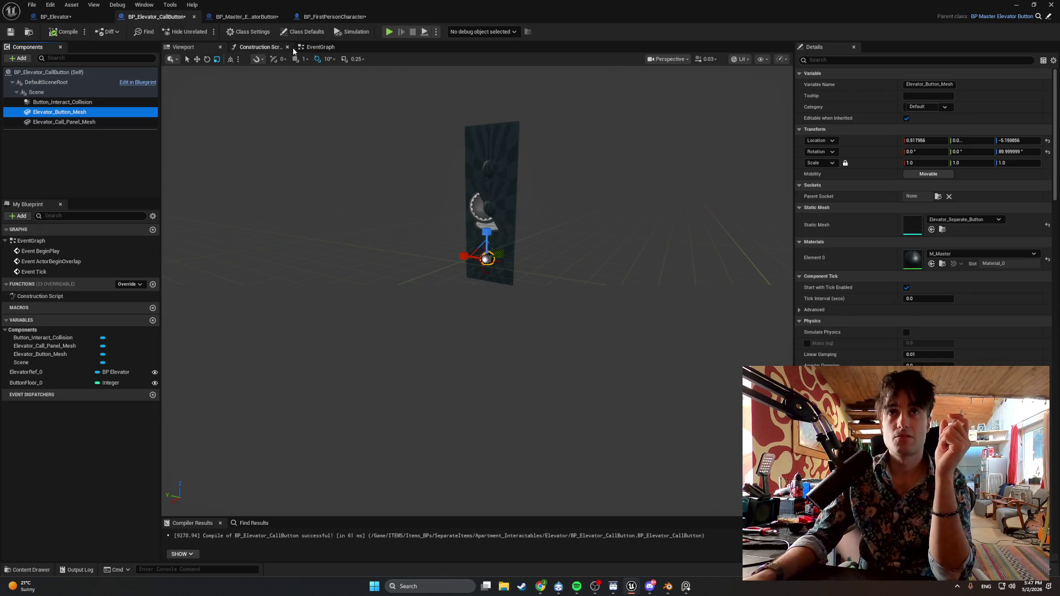
click(312, 47)
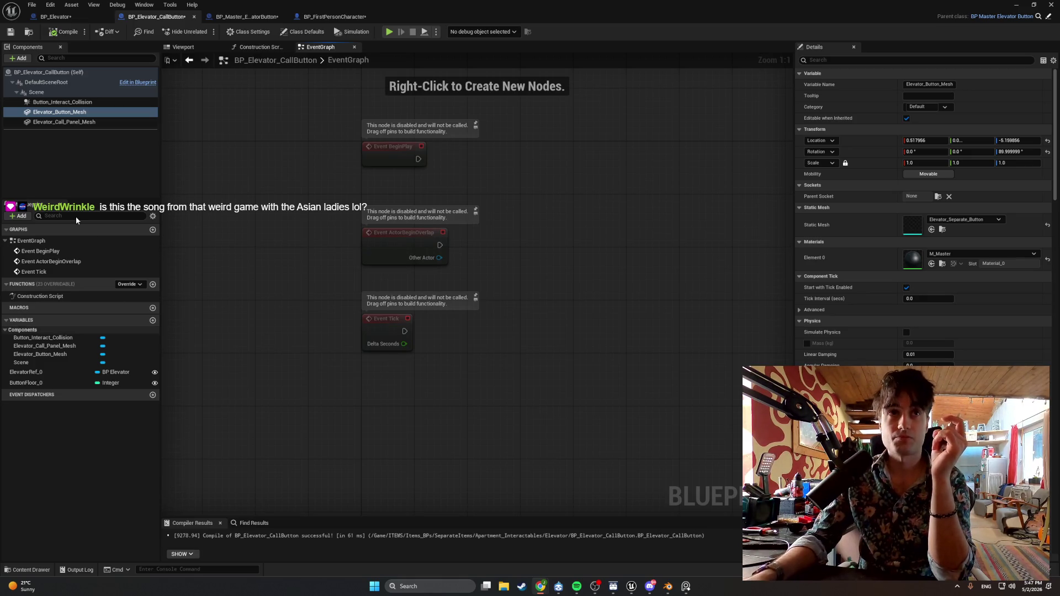
mouse_move(61, 112)
mouse_down()
mouse_move(572, 196)
mouse_move(453, 189)
mouse_up()
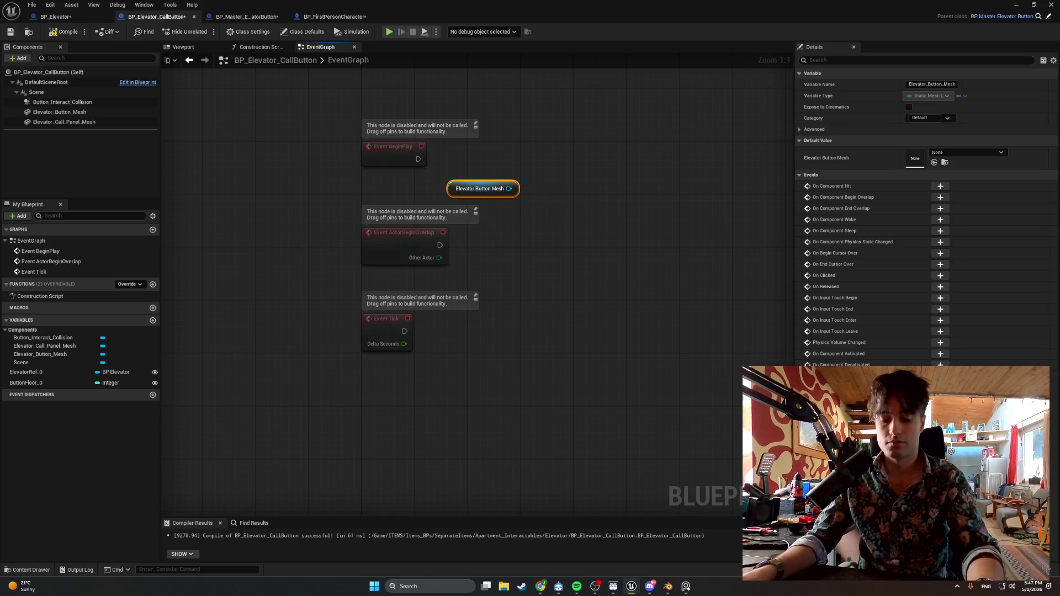
Nudge the graph view down, snip the BeginPlay and button mesh nodes, and bring up Spotify.
key(alt+Tab)
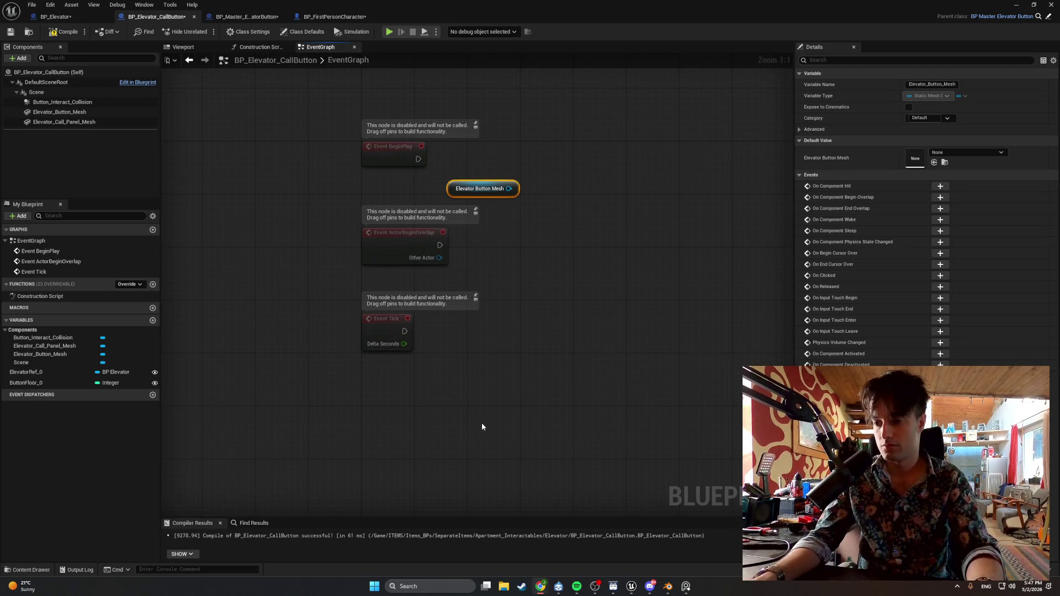
drag(471, 419, 472, 446)
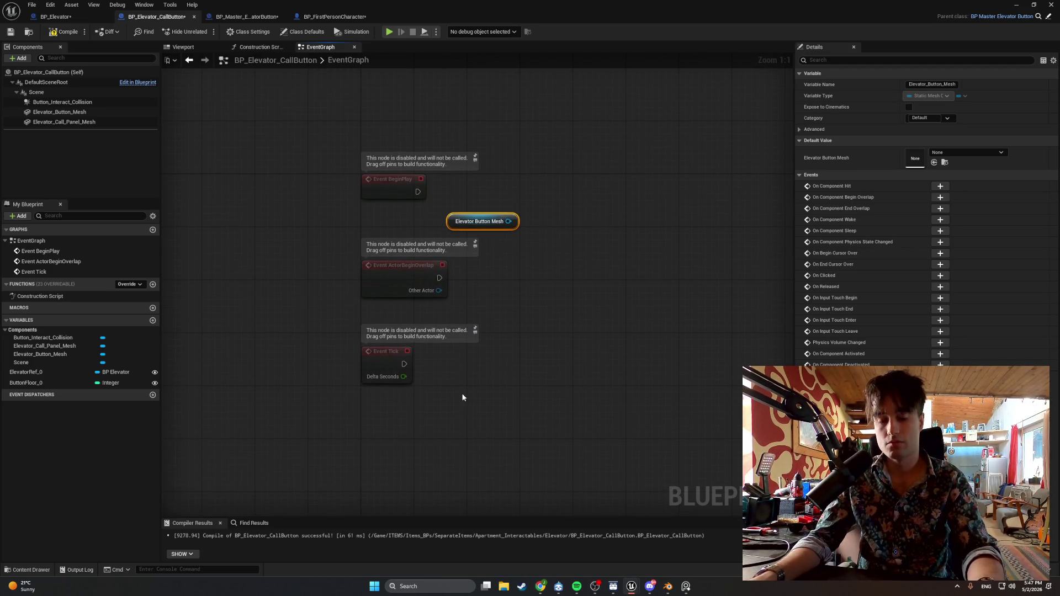
key(super+shift+s)
mouse_move(538, 242)
mouse_down()
mouse_move(405, 178)
mouse_move(324, 156)
mouse_up()
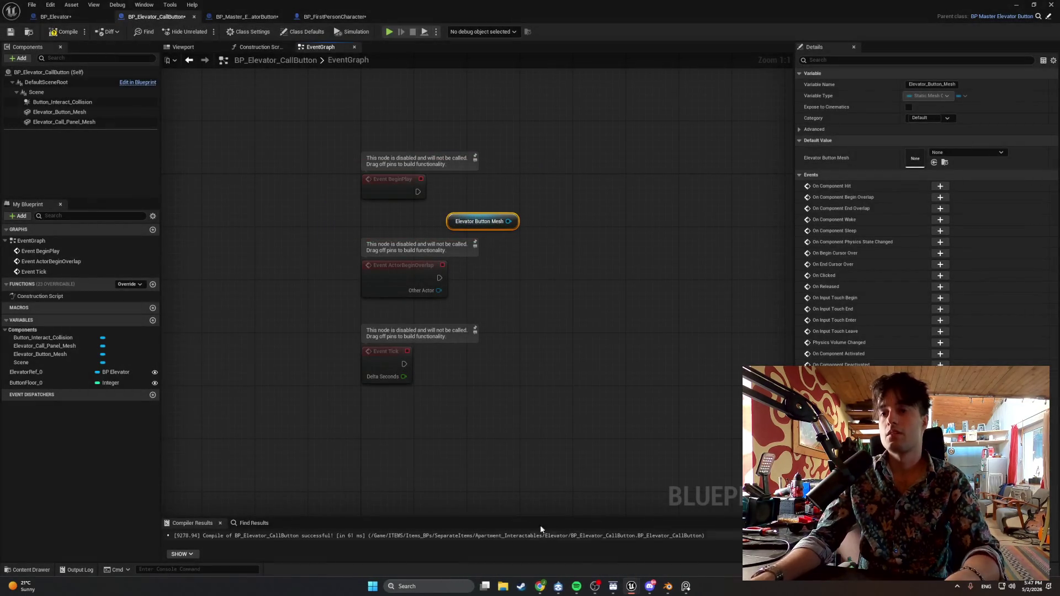
click(574, 588)
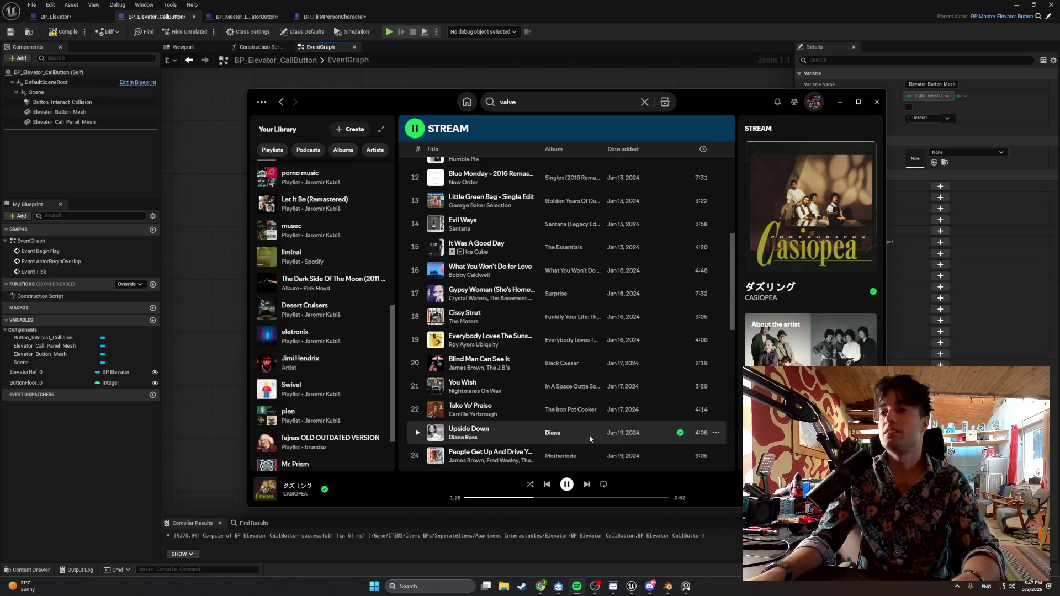
Play CASIOPEA's タイム・リミット from the artist page.
click(292, 494)
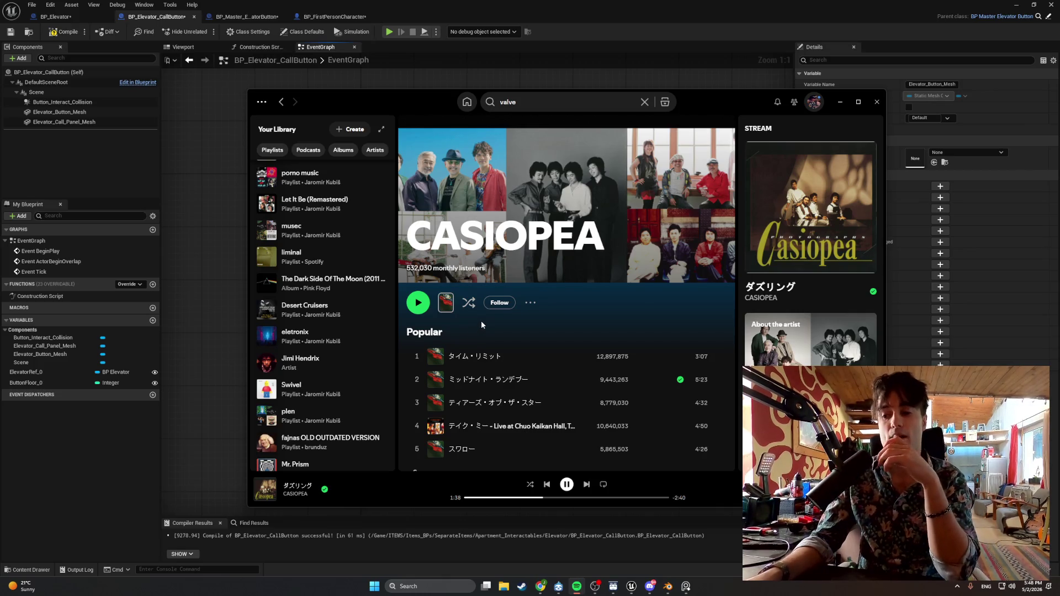
click(416, 357)
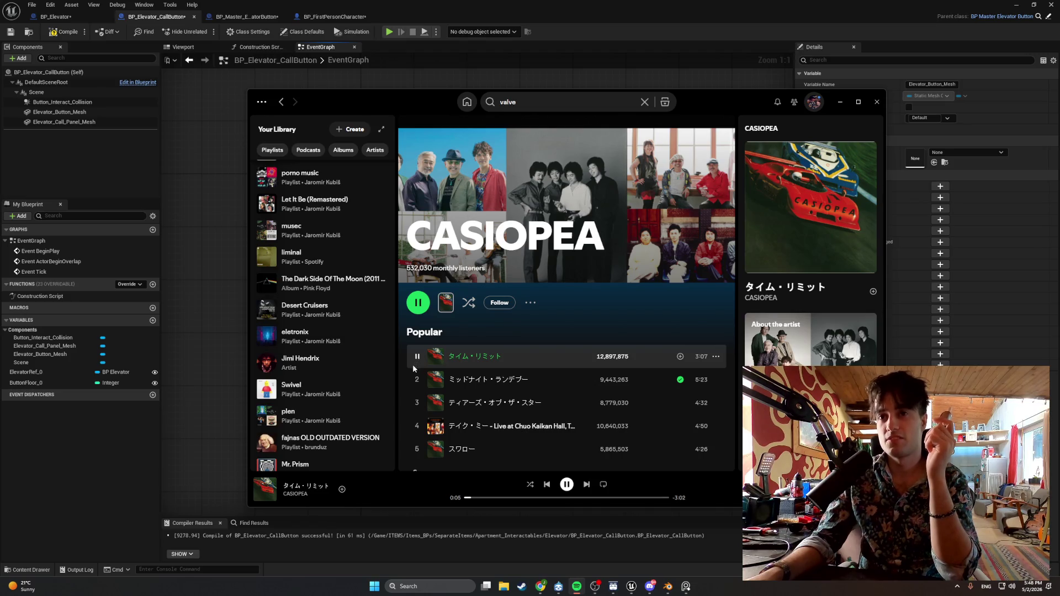
right_click(414, 369)
click(436, 481)
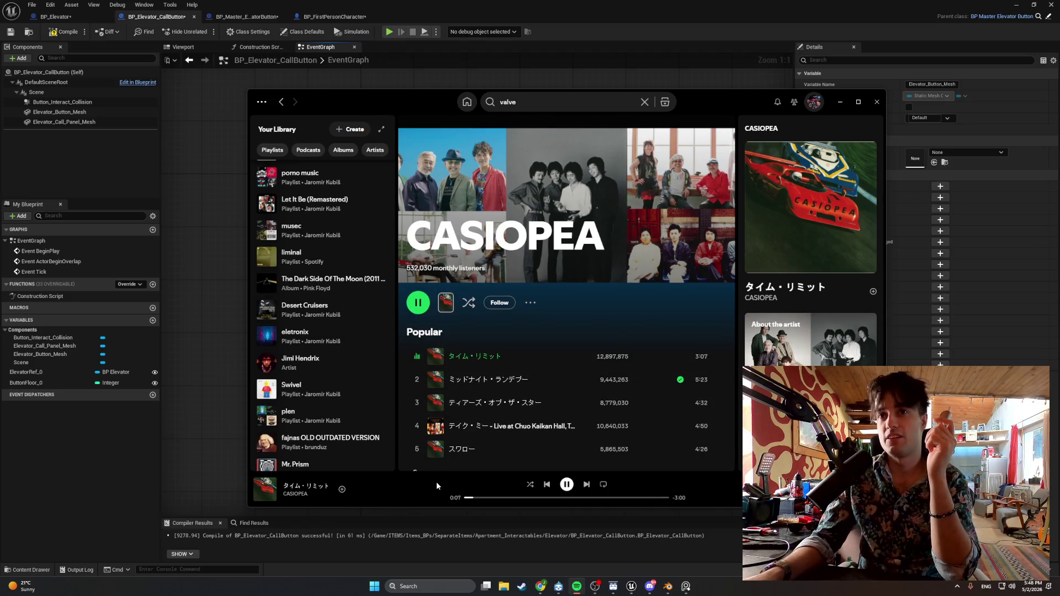
Open the 1979 CASIOPEA album, then minimise Spotify back to the editor.
scroll(463, 414, down, 3)
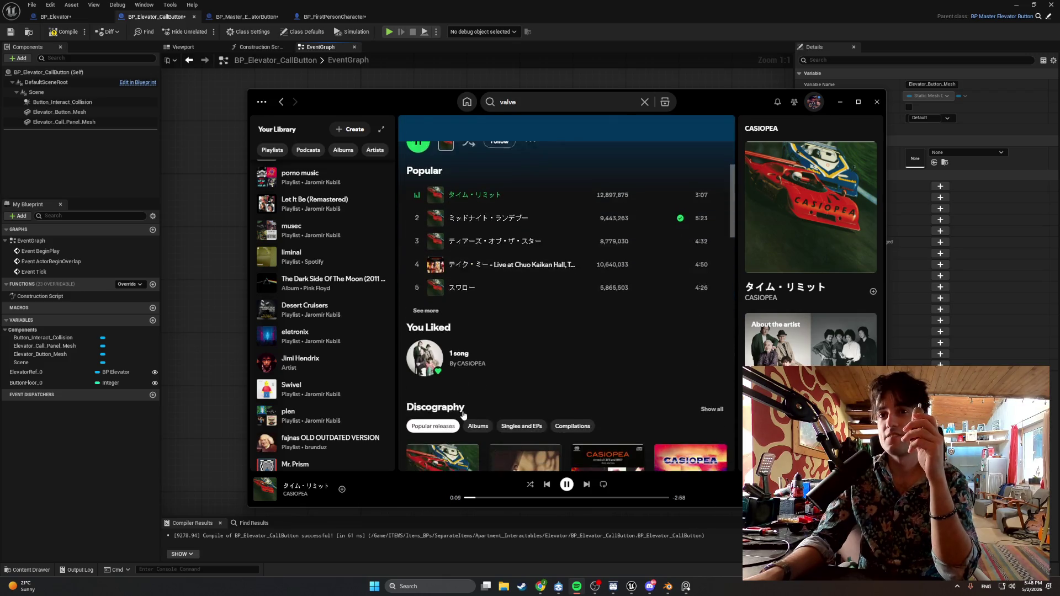
scroll(441, 425, down, 2)
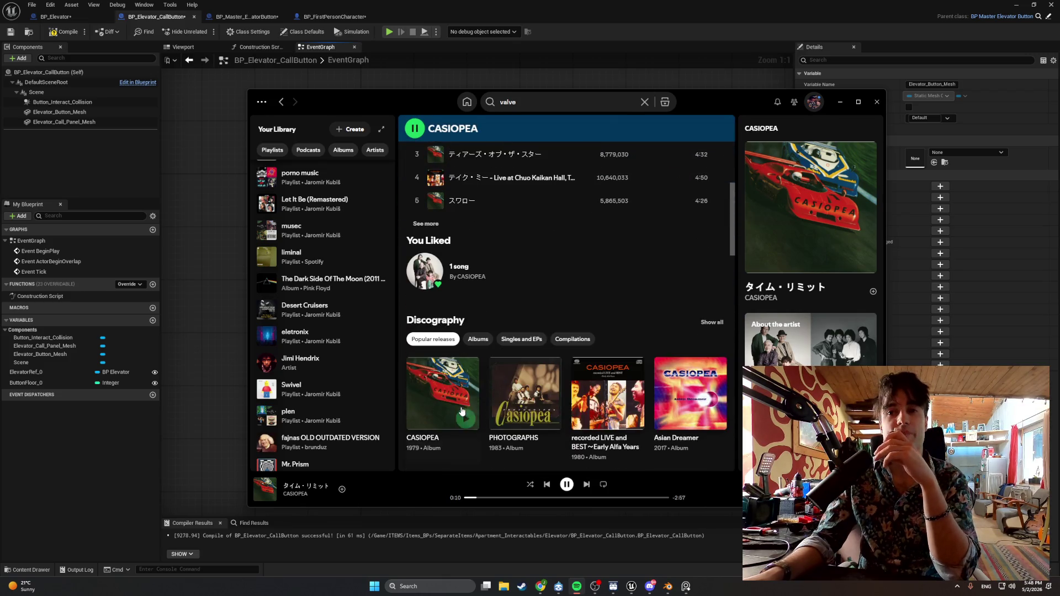
click(420, 438)
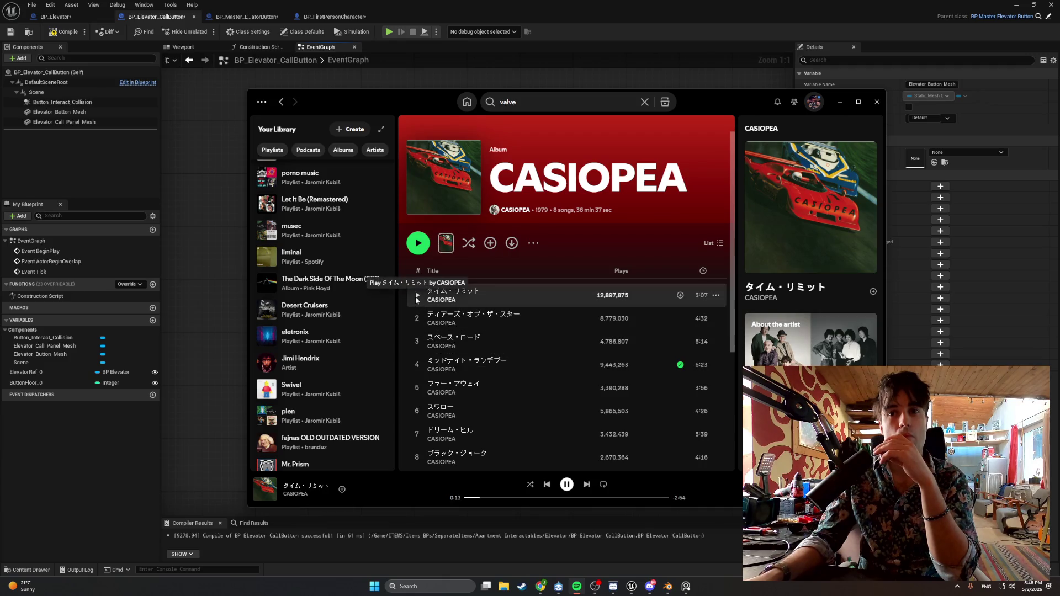
scroll(418, 297, down, 2)
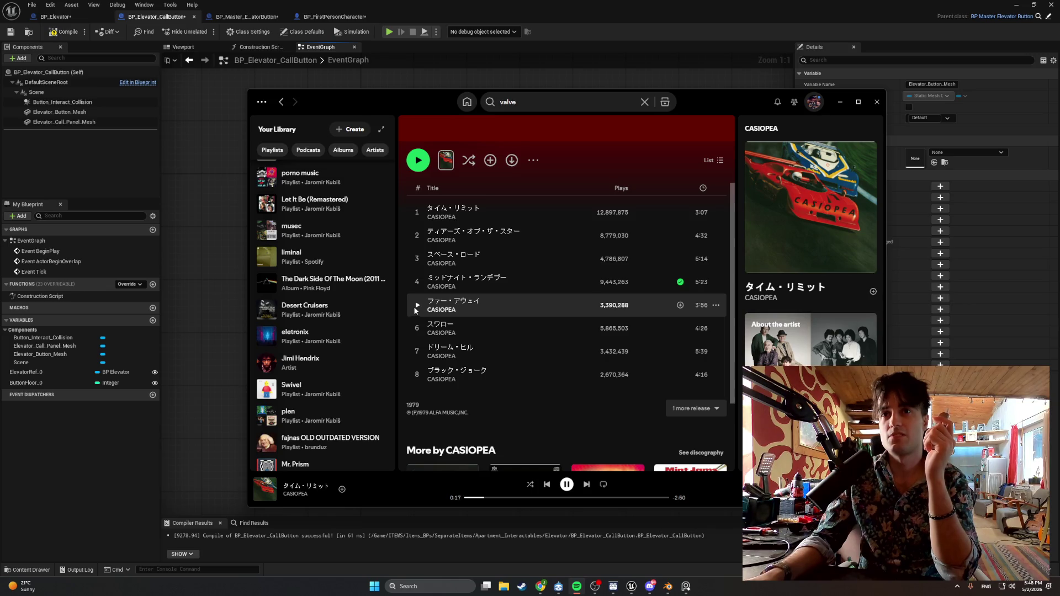
click(839, 102)
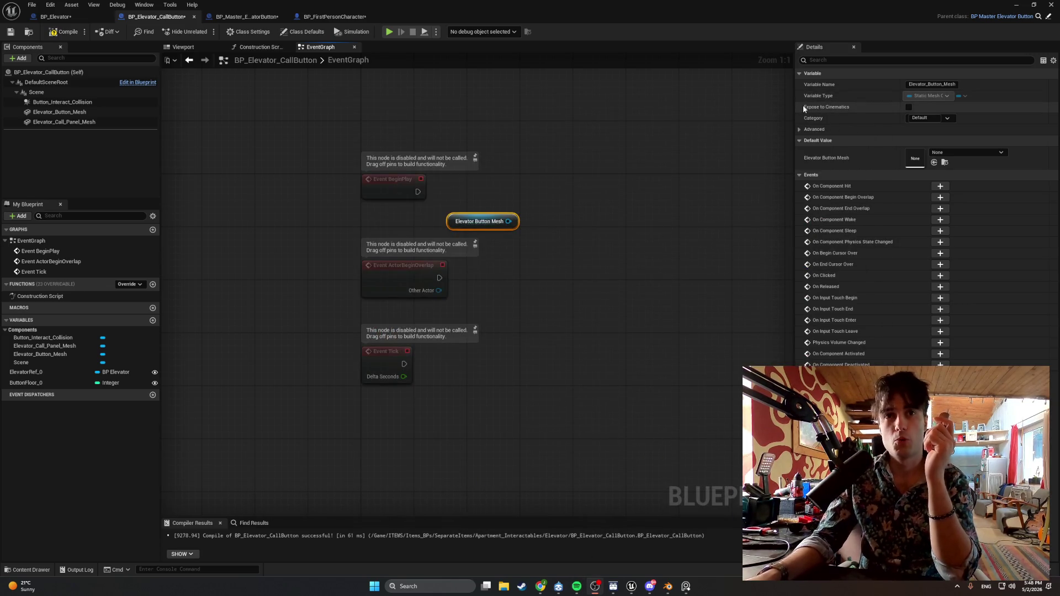
Recompile and move the Elevator Button Mesh getter left under Event BeginPlay.
click(64, 31)
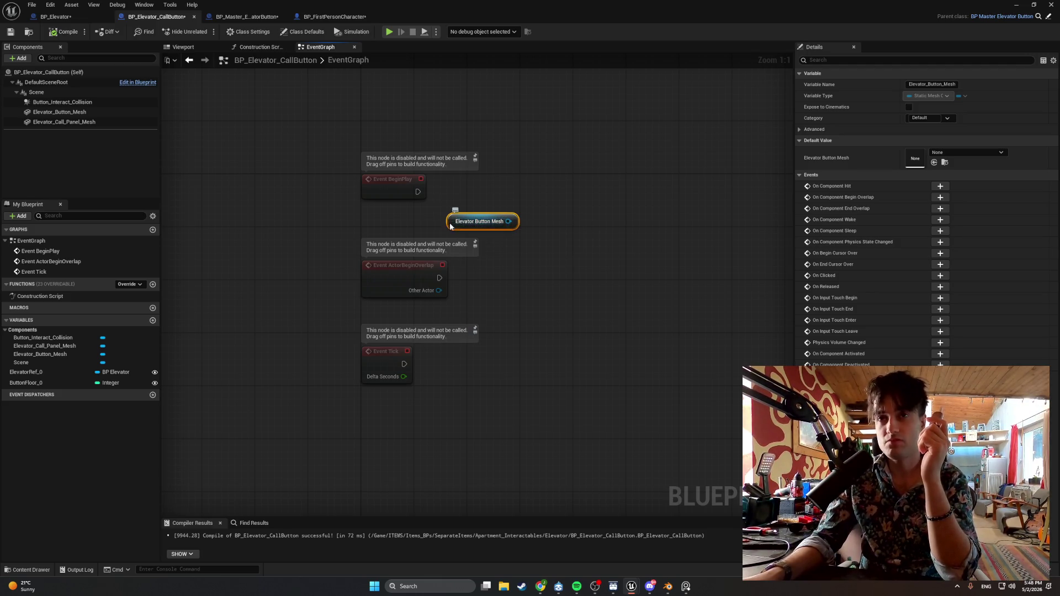
drag(454, 226, 382, 226)
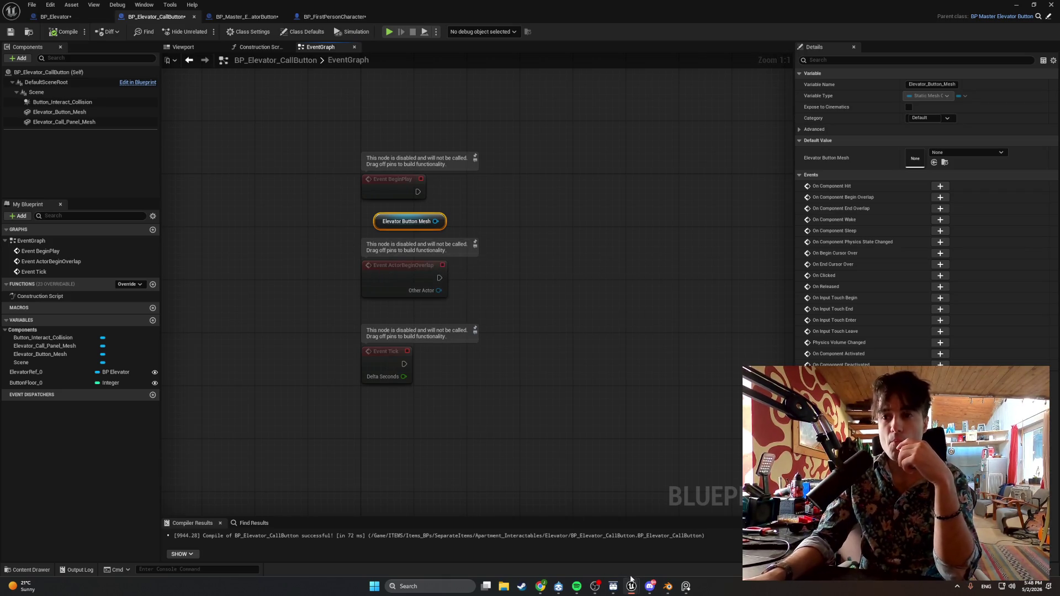
mouse_move(542, 587)
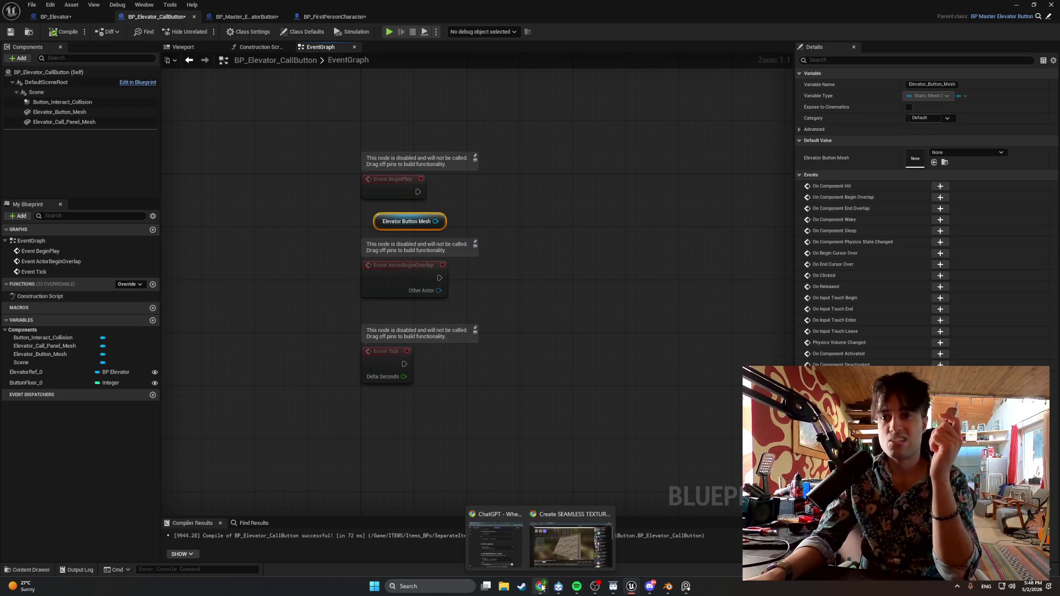
mouse_move(608, 589)
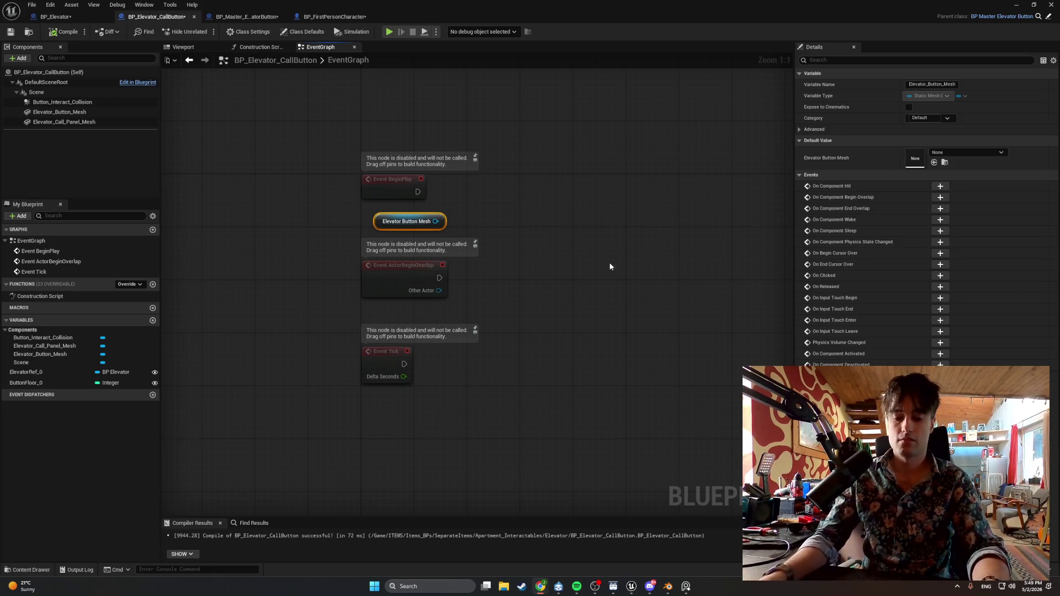
Snip a screenshot of the event nodes, then bring up the graph's action list.
key(super+shift+s)
drag(532, 270, 379, 179)
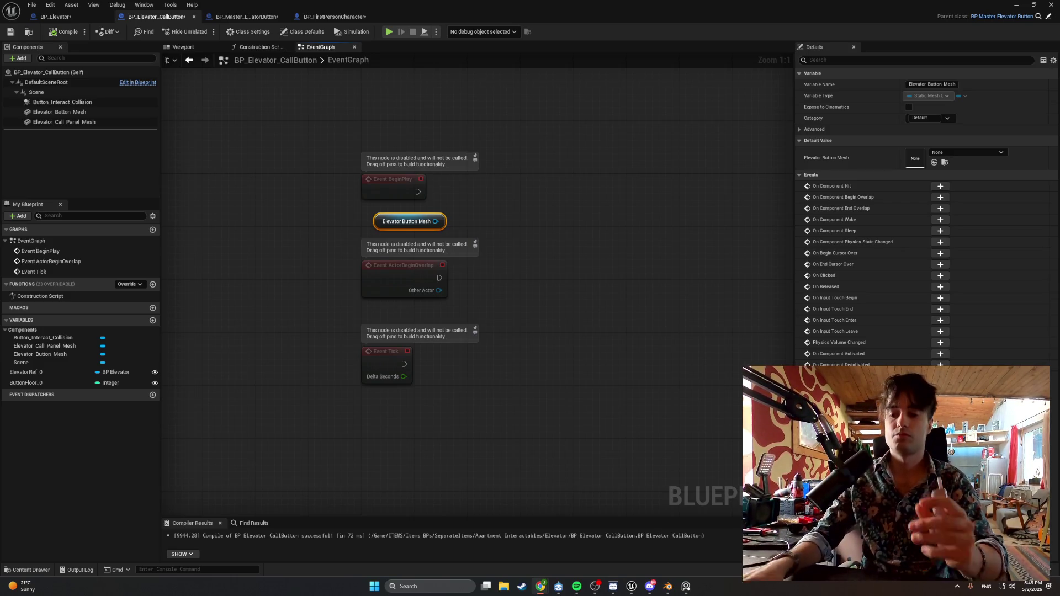
right_click(656, 466)
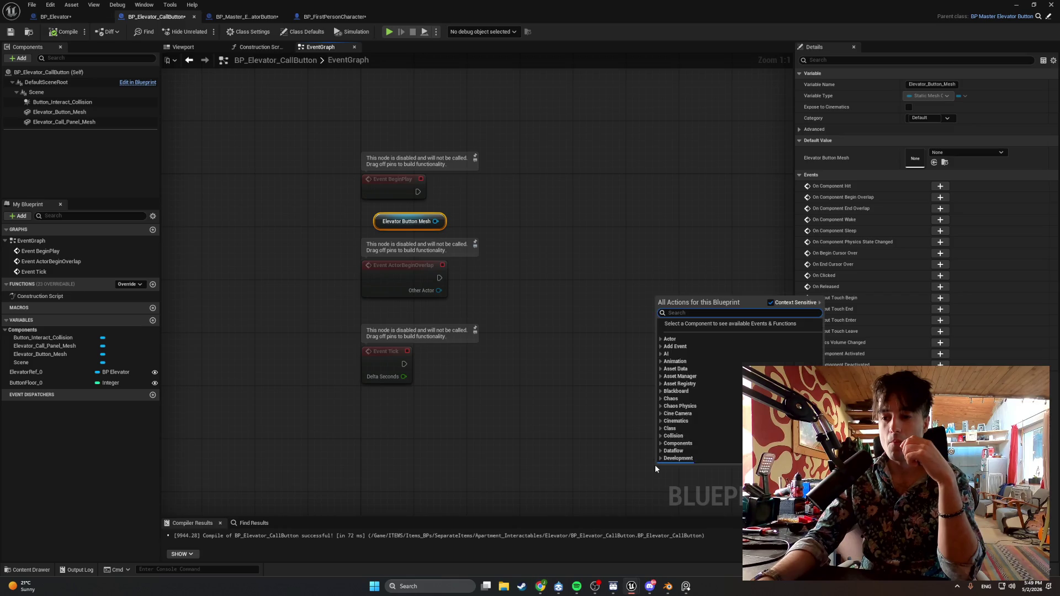
Delete the mesh getter and add a Set Static Mesh node via 'set button mesh'.
click(562, 454)
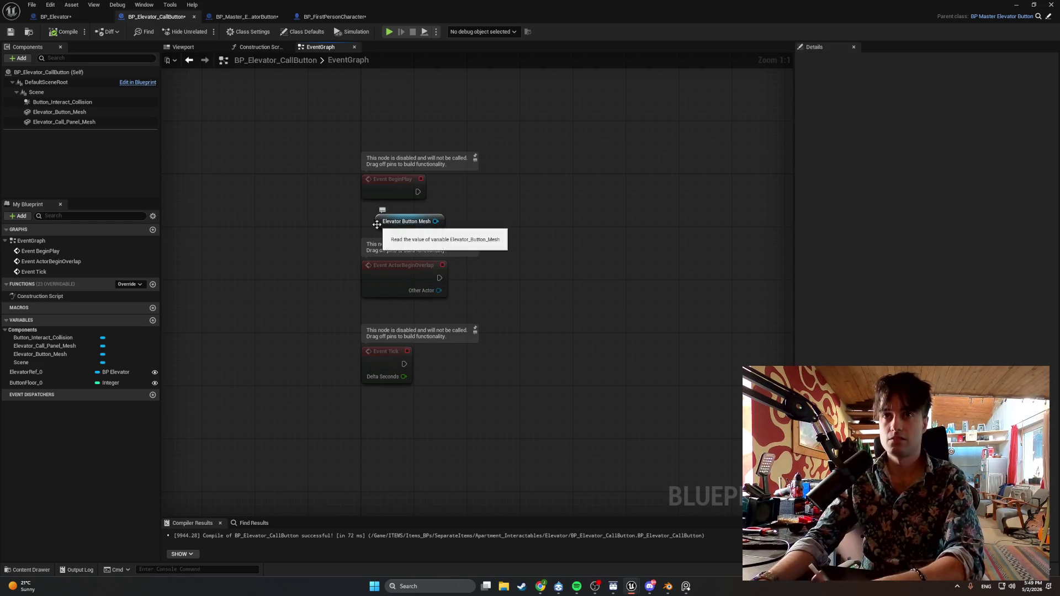
click(390, 221)
key(Delete)
right_click(498, 221)
text(se)
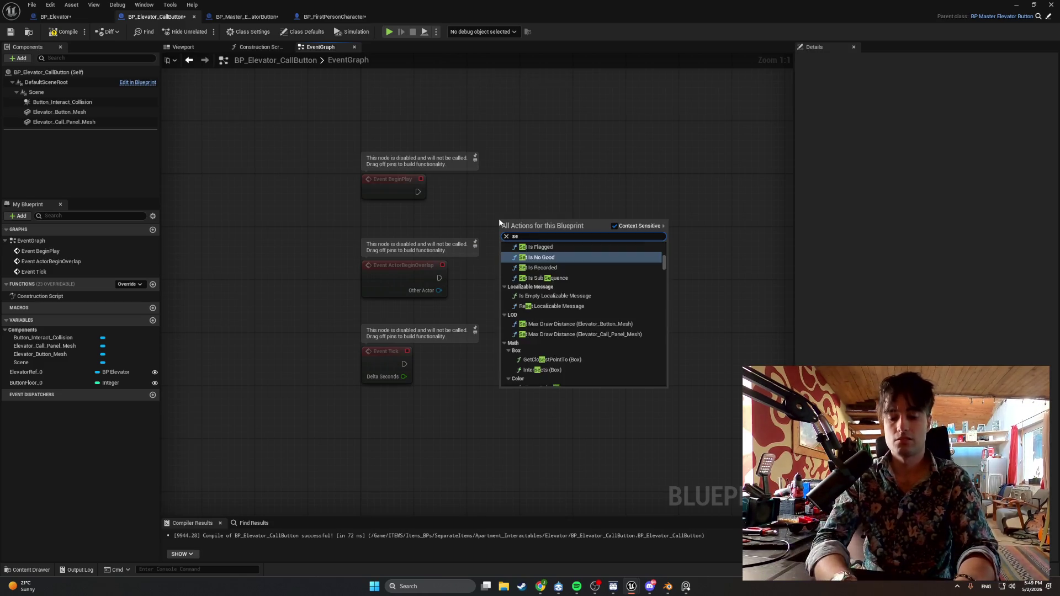
text(t button mesh)
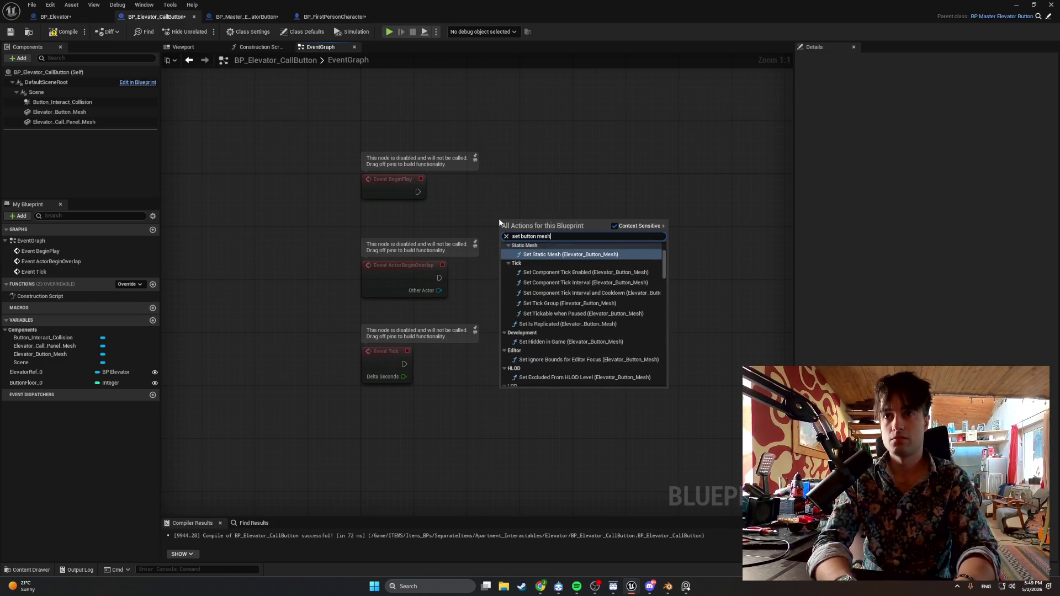
key(Return)
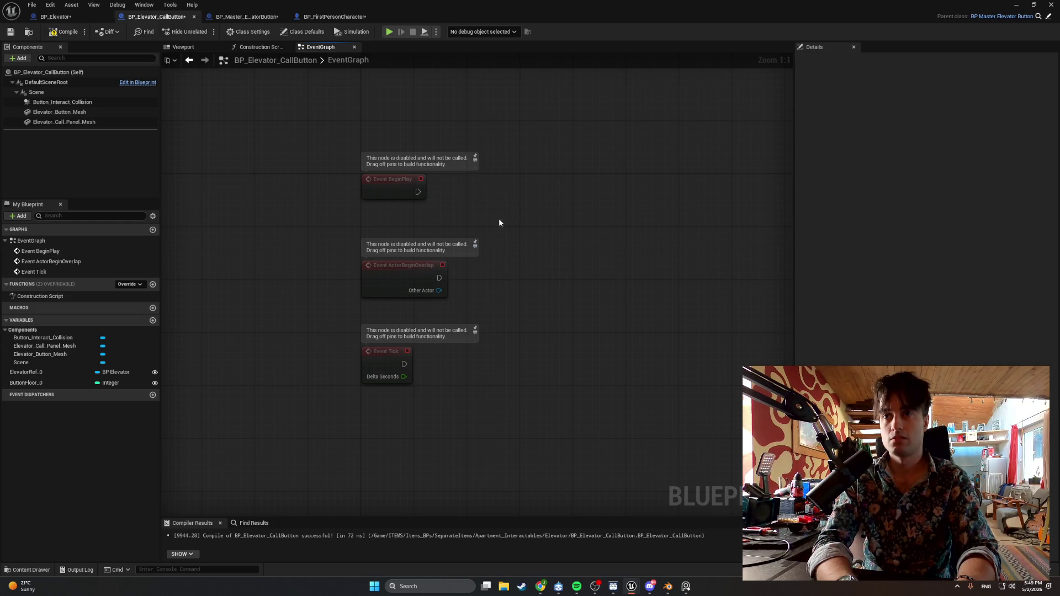
Position Set Static Mesh beside Event BeginPlay and wire BeginPlay's exec pin to it.
mouse_move(406, 216)
mouse_down()
mouse_move(401, 232)
mouse_move(415, 225)
mouse_up()
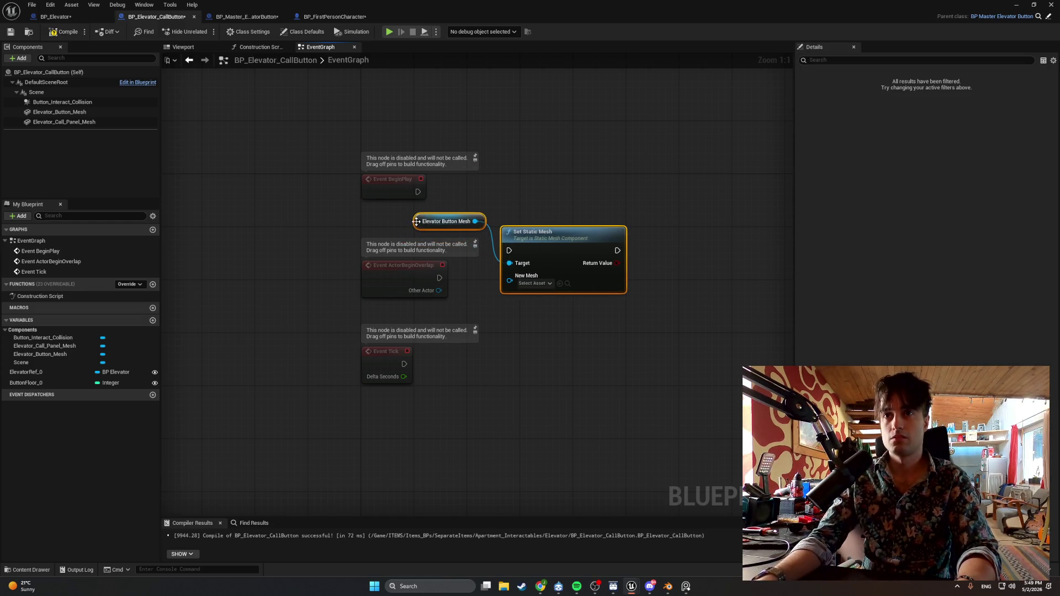
click(444, 232)
drag(530, 235, 530, 174)
drag(418, 191, 507, 191)
click(428, 221)
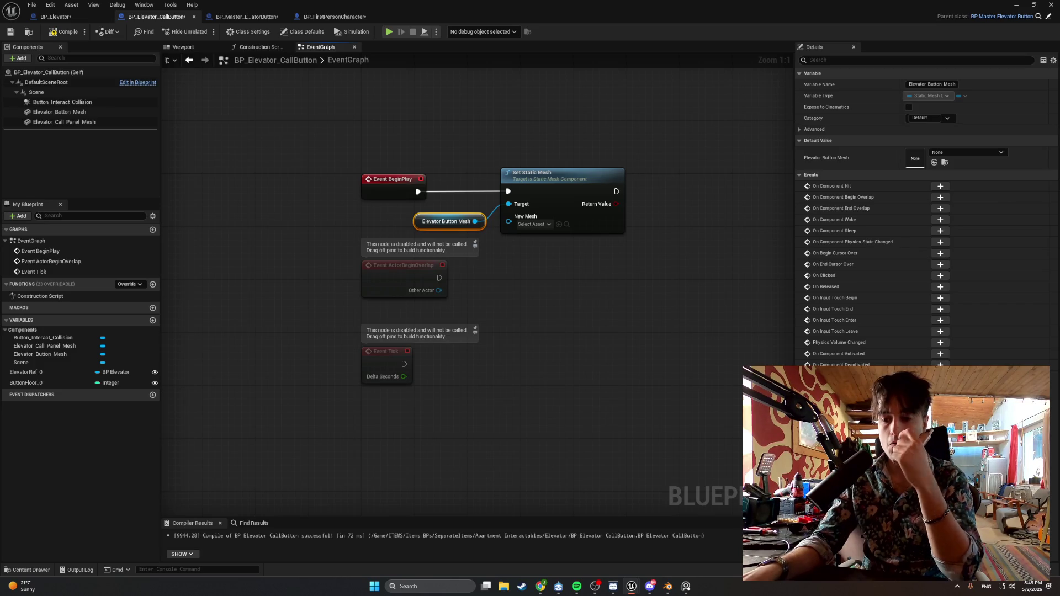
Snip the newly wired nodes, then select the Set Static Mesh node alone.
key(super+s)
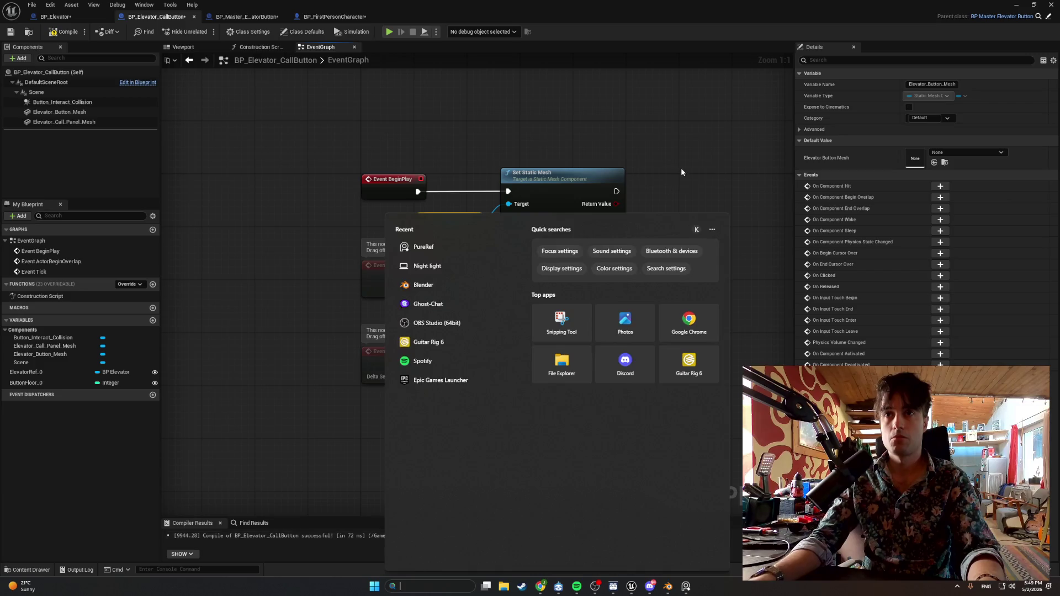
click(652, 307)
key(super+shift+s)
drag(651, 289, 365, 135)
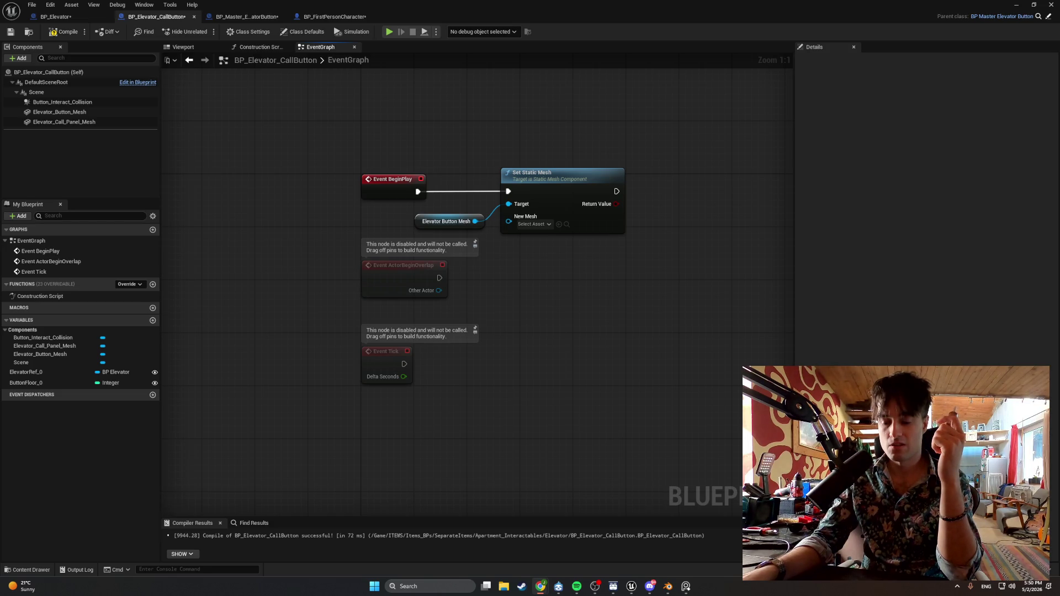
mouse_move(624, 289)
mouse_down()
mouse_move(475, 162)
mouse_move(479, 177)
mouse_up()
drag(611, 334, 519, 227)
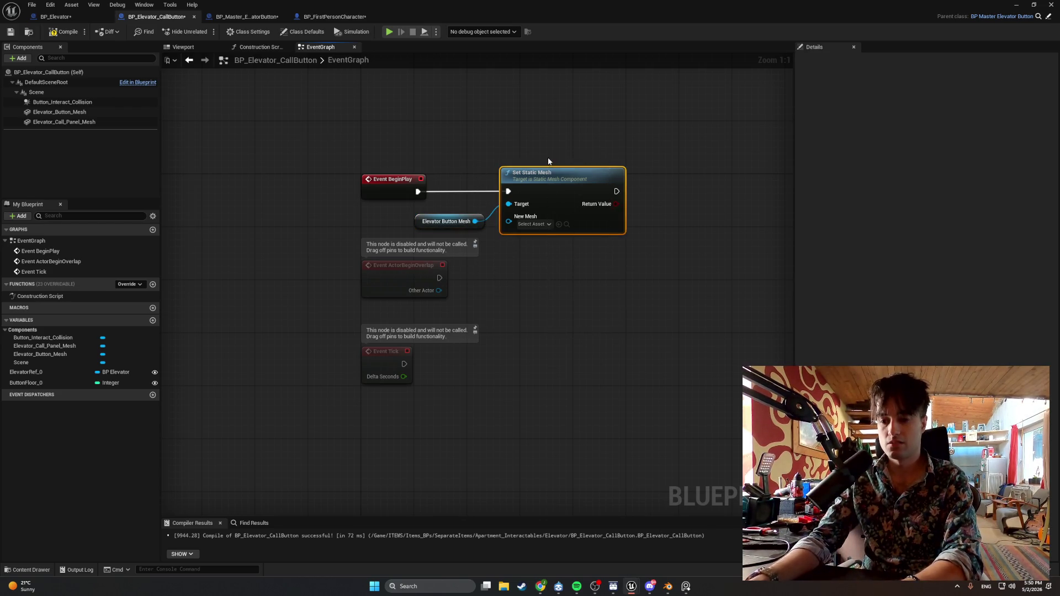
Delete Set Static Mesh, search actions for 'set buttonmeshre', and snip the results.
key(Delete)
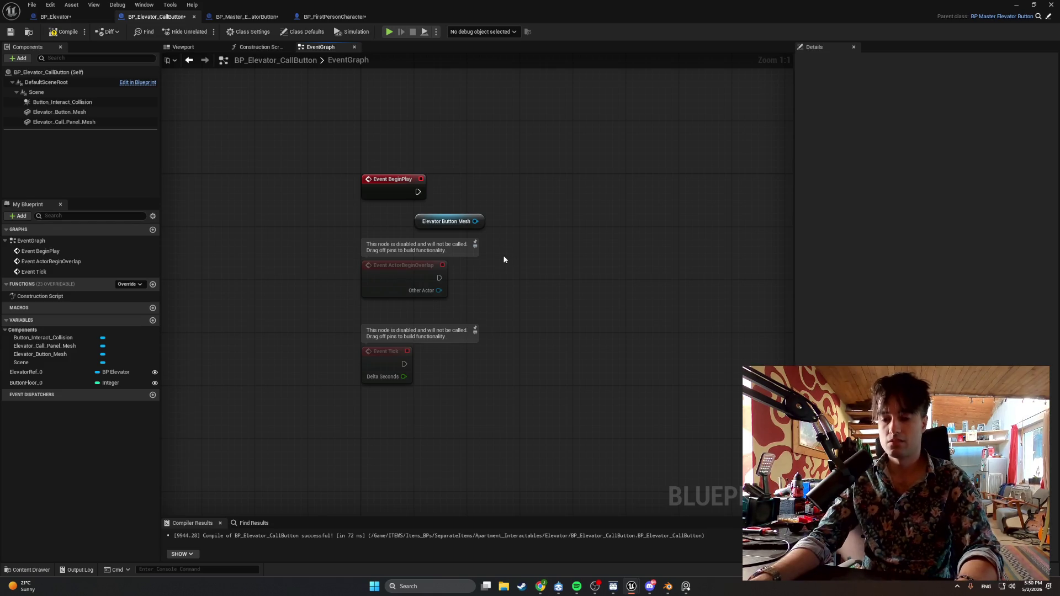
right_click(574, 245)
text(set)
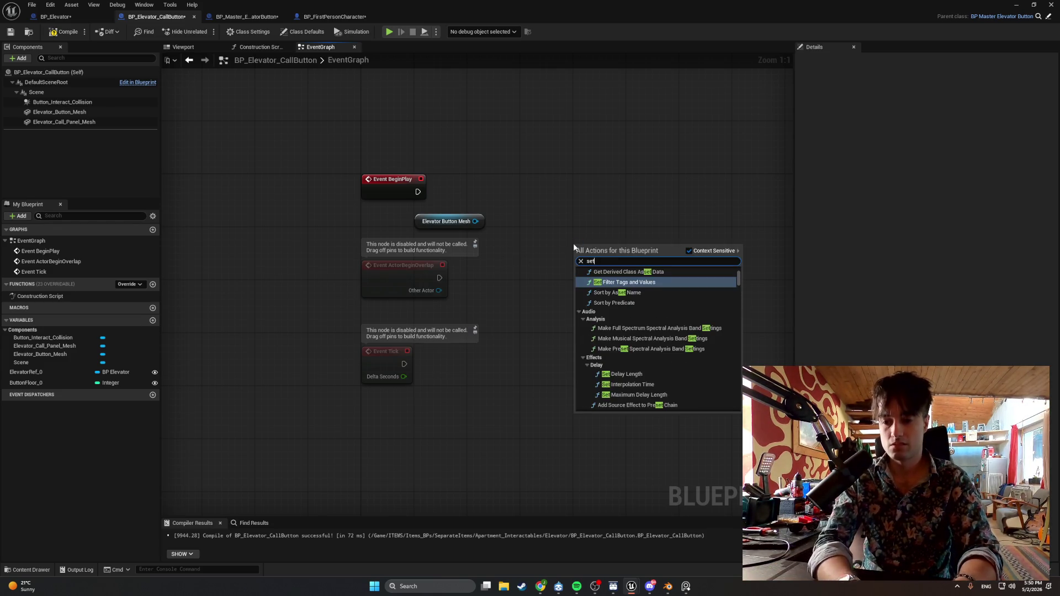
text( buttonm)
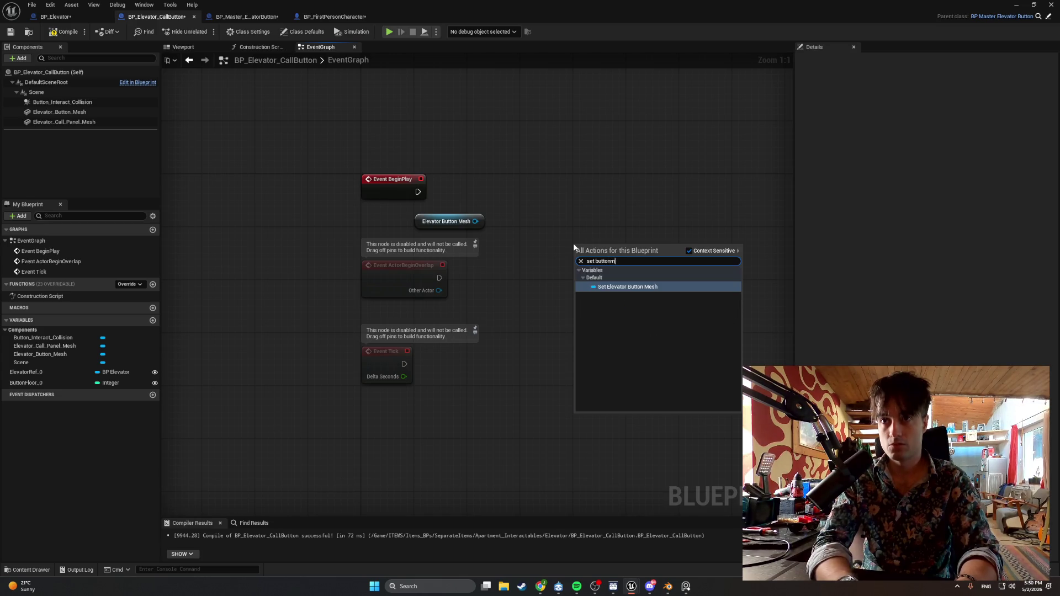
text(eshref)
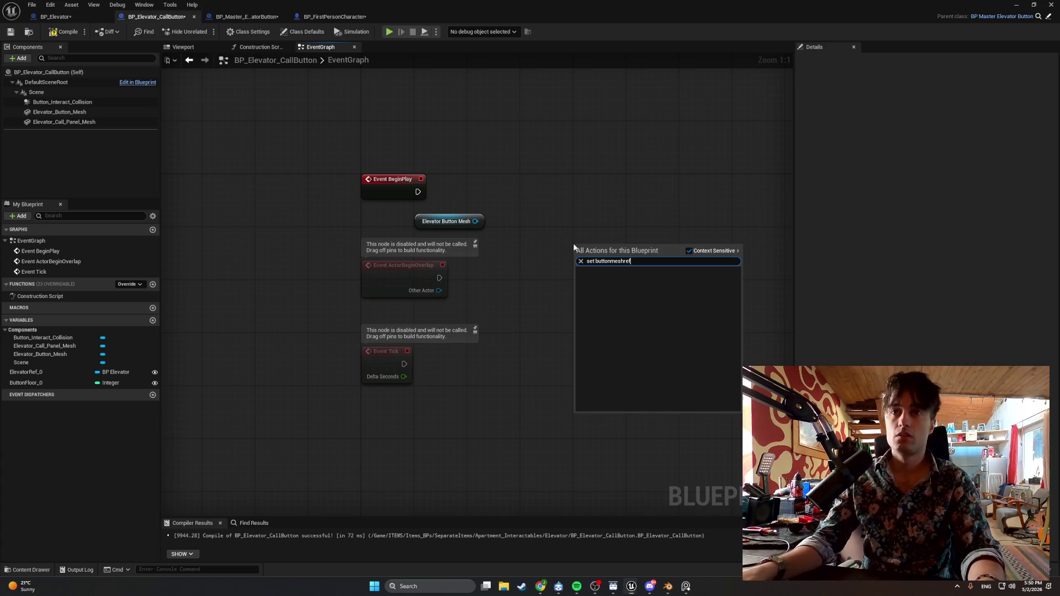
key(super+shift+s)
drag(684, 278, 278, 141)
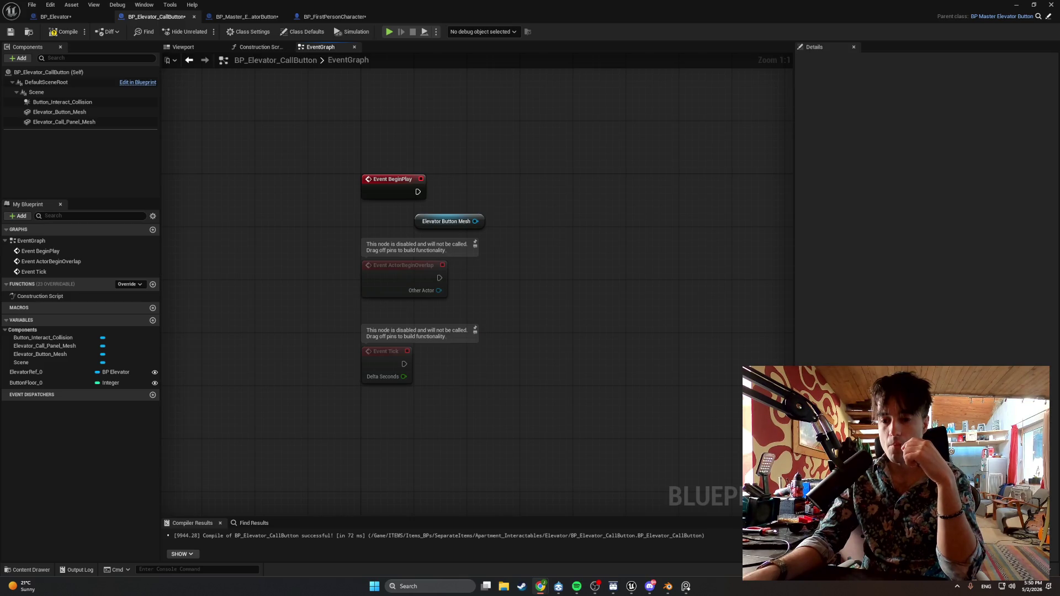
scroll(487, 224, down, 1)
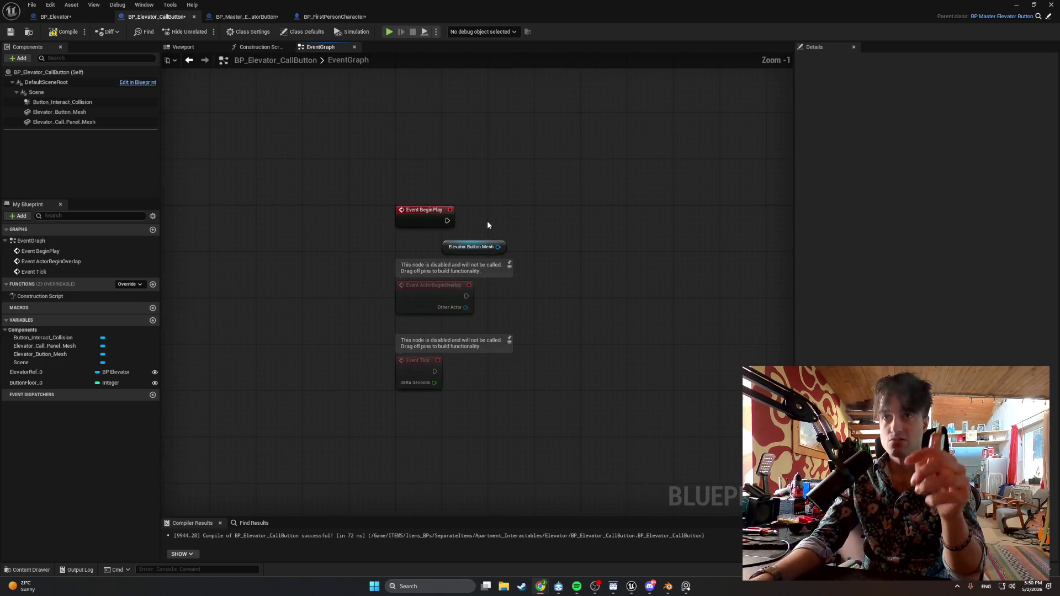
From the Elevator Button Mesh pin add a Set Button Ref node and wire Event BeginPlay into it.
drag(498, 246, 553, 237)
text(set)
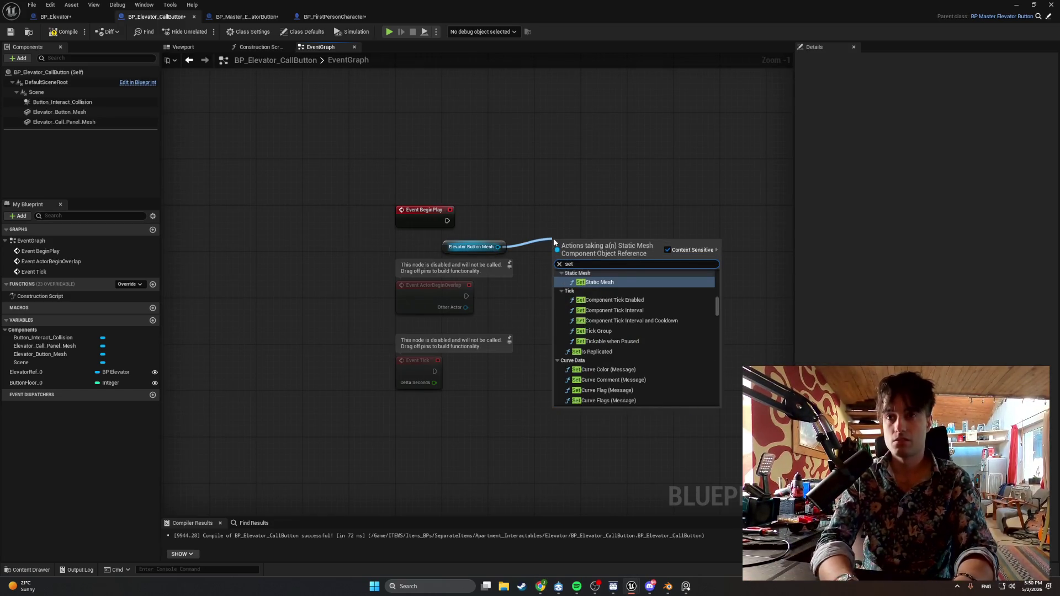
text( bu)
key(Return)
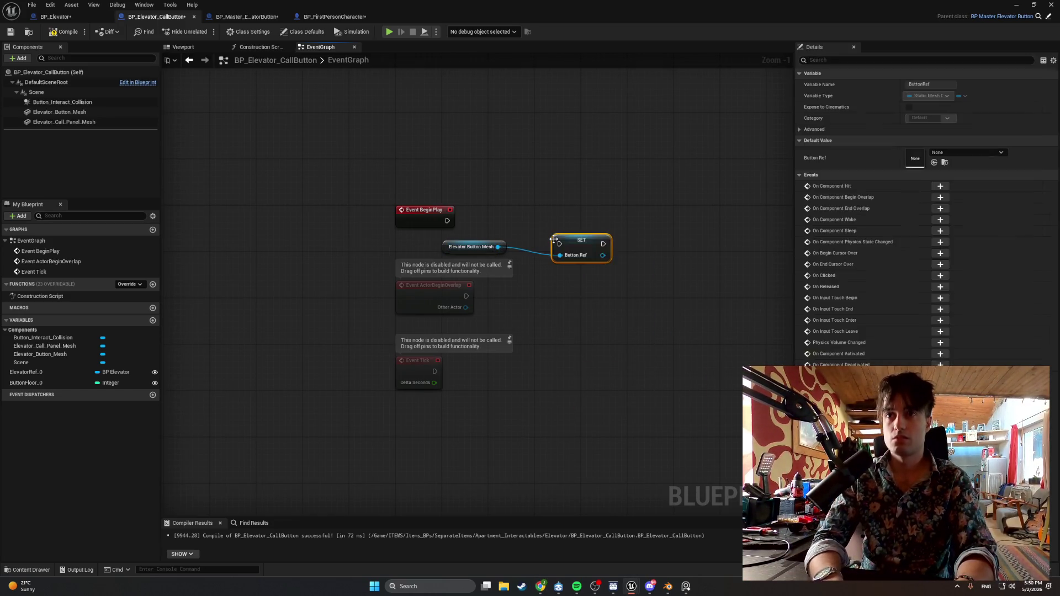
drag(578, 237, 538, 214)
drag(447, 220, 519, 221)
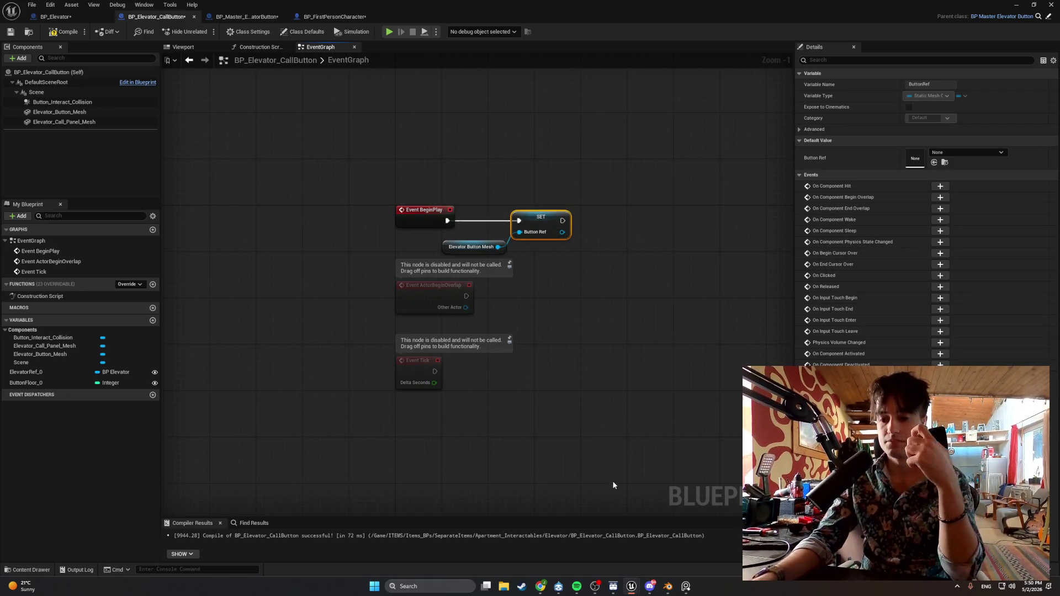
Fit the graph, group the three nodes beside Event BeginPlay and snip a screenshot of them.
scroll(611, 479, down, 3)
key(Home)
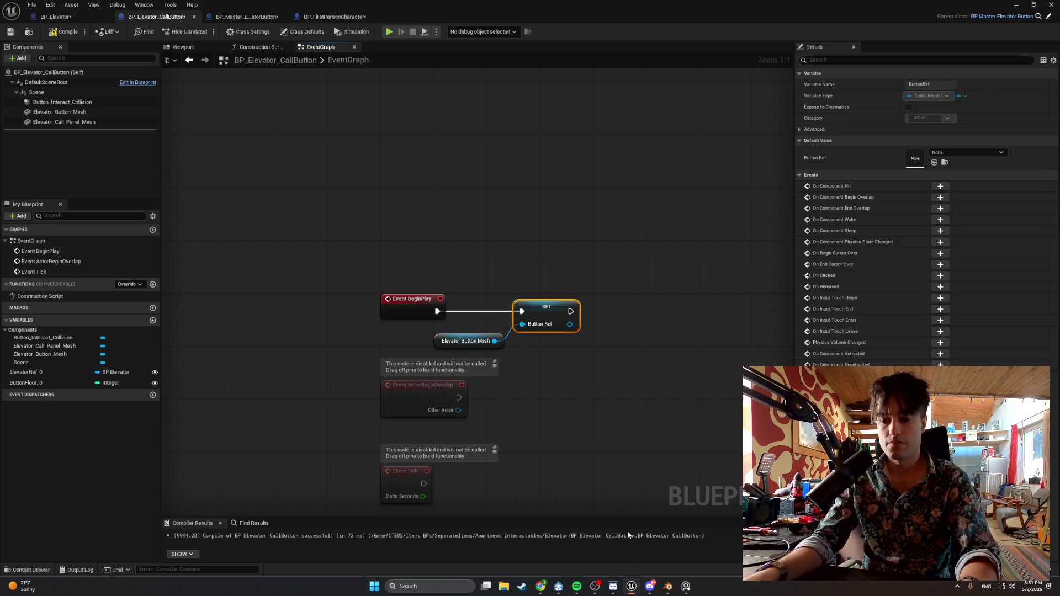
drag(583, 372, 472, 304)
click(535, 357)
drag(535, 358, 350, 271)
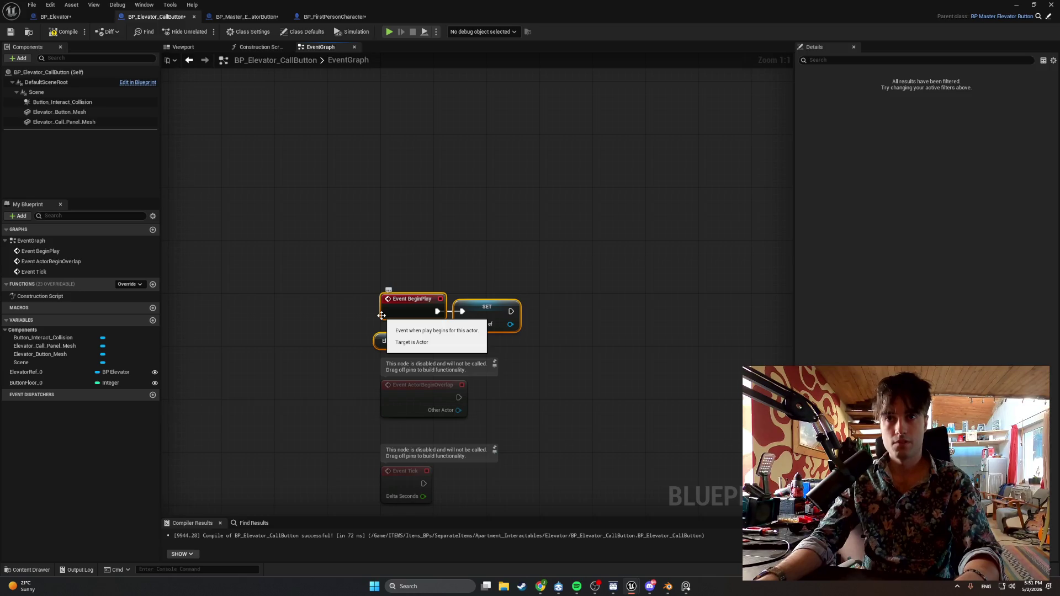
key(super+shift+s)
drag(552, 351, 341, 277)
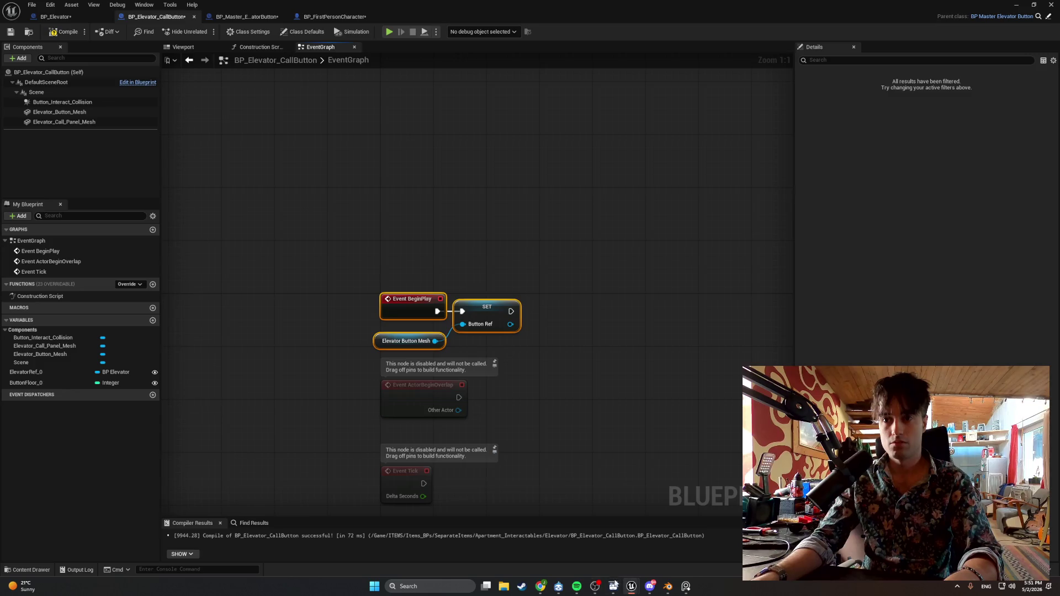
click(576, 586)
Play CASIOPEA album tracks one through seven in turn, from タイム・リミット to ドリーム・ヒル.
scroll(415, 232, down, 1)
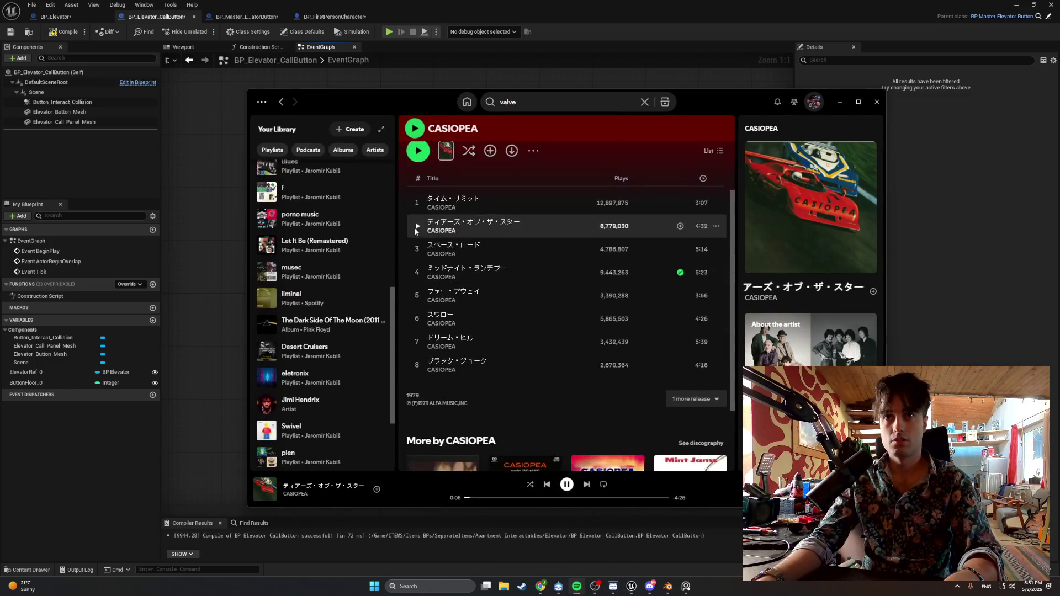
scroll(414, 226, up, 1)
click(414, 214)
click(416, 214)
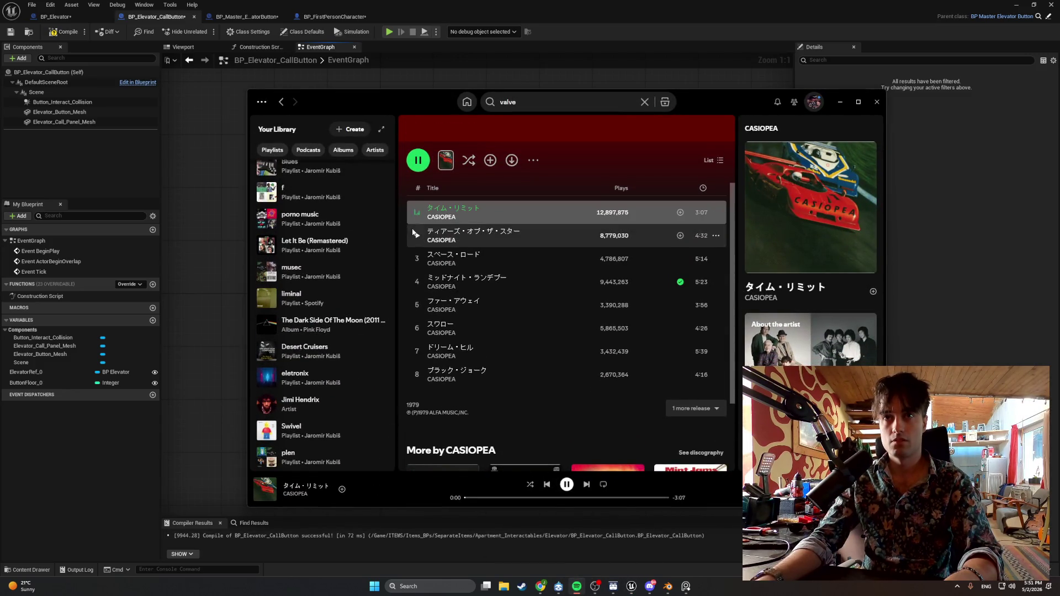
click(416, 237)
click(417, 258)
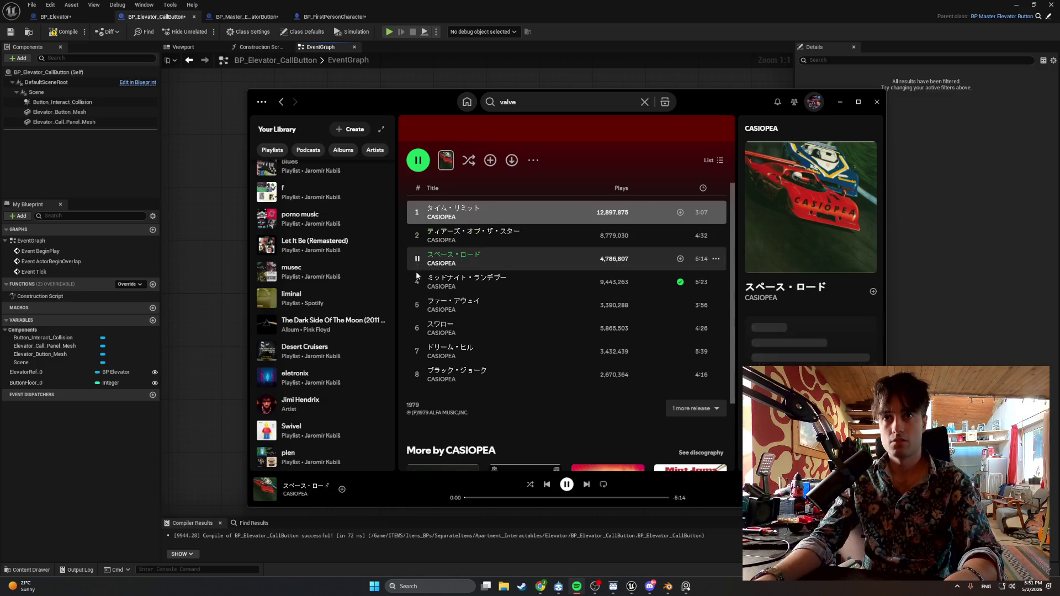
click(417, 282)
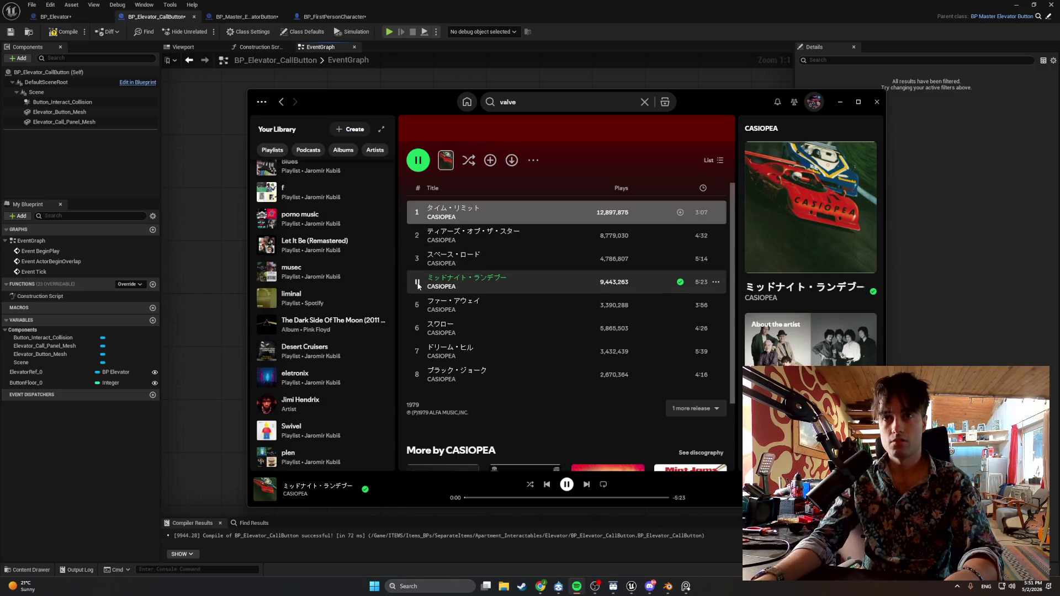
click(417, 305)
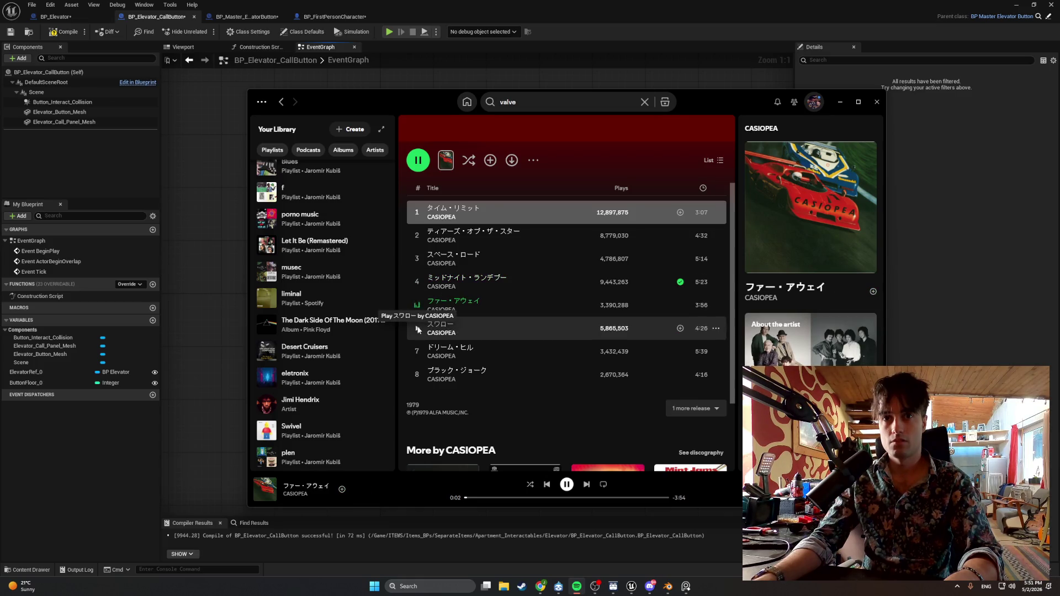
click(418, 330)
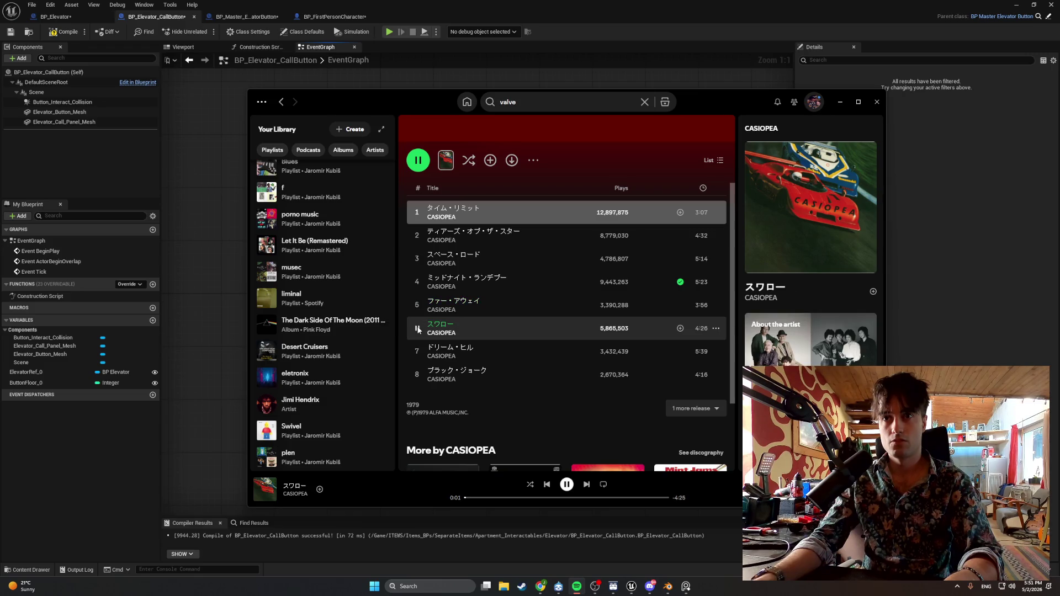
click(417, 352)
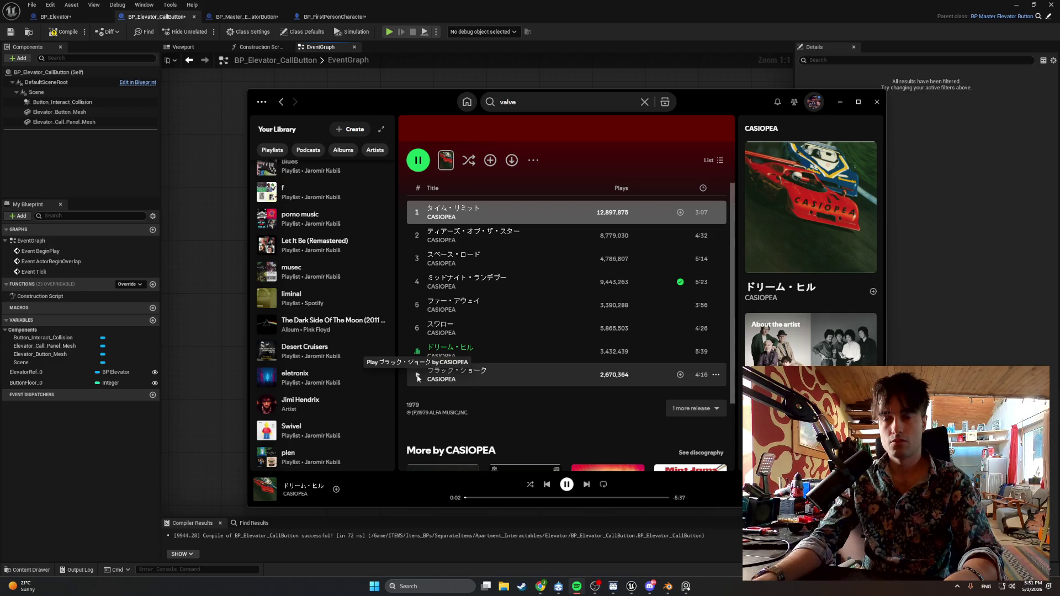
Play track 8 ブラック・ジョーク, then open the Swivel playlist and play the song Swivel.
click(417, 375)
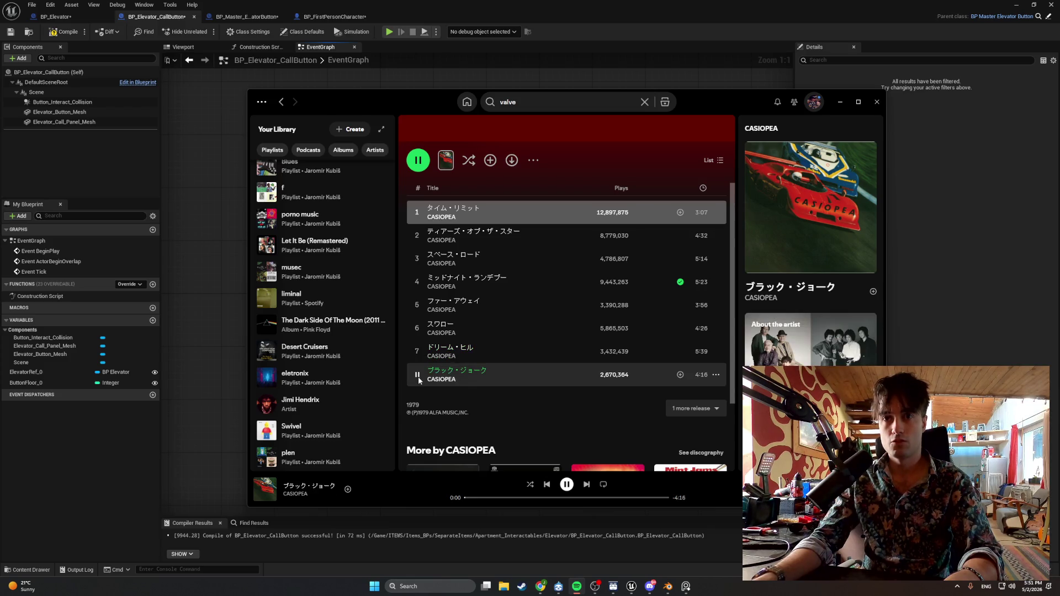
click(279, 439)
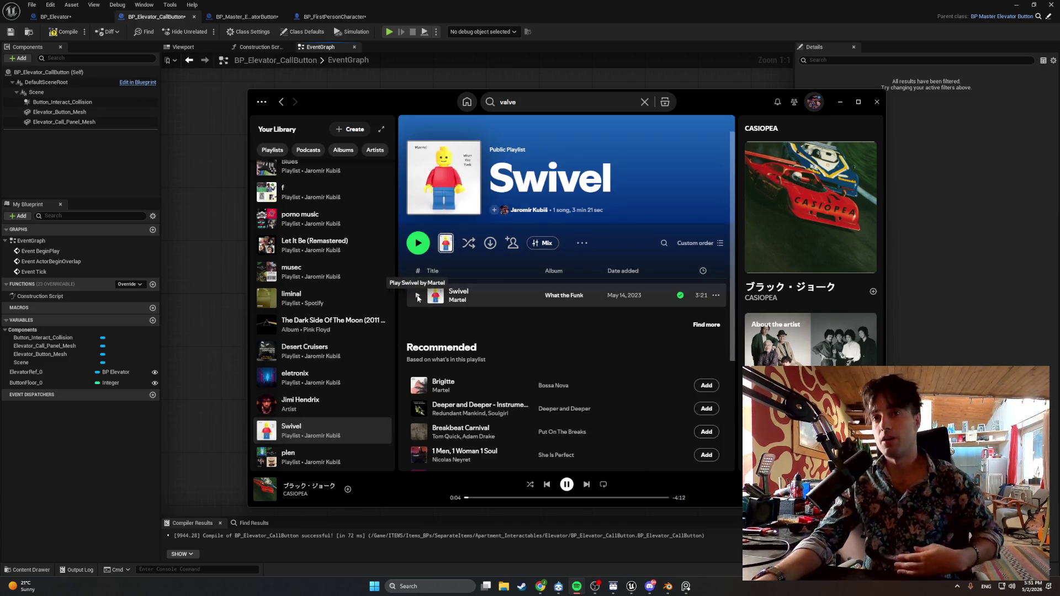
click(418, 297)
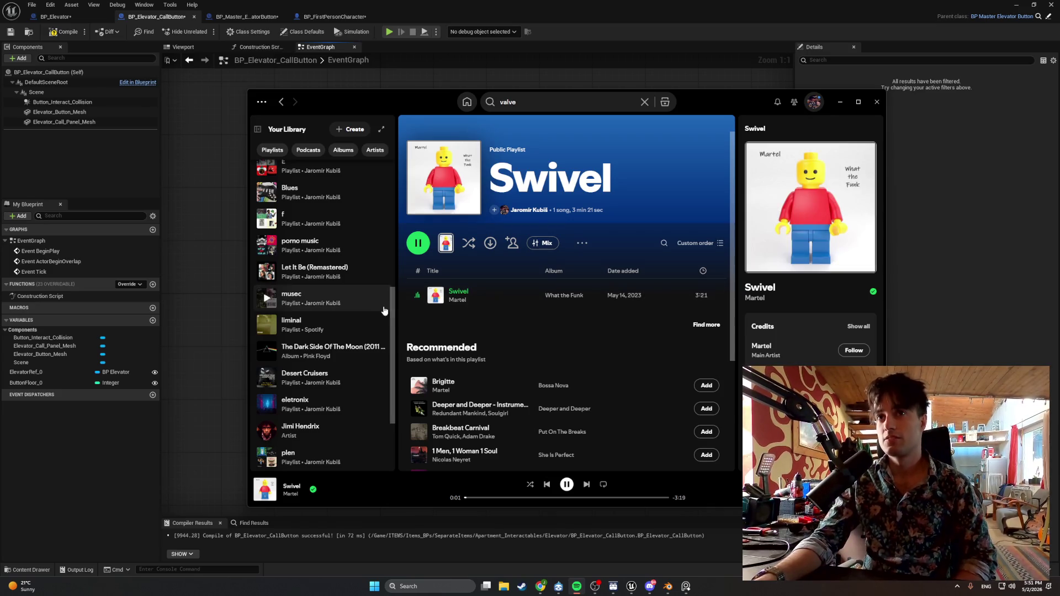
Minimize Spotify and snip a screenshot of the BeginPlay and SET nodes.
click(838, 102)
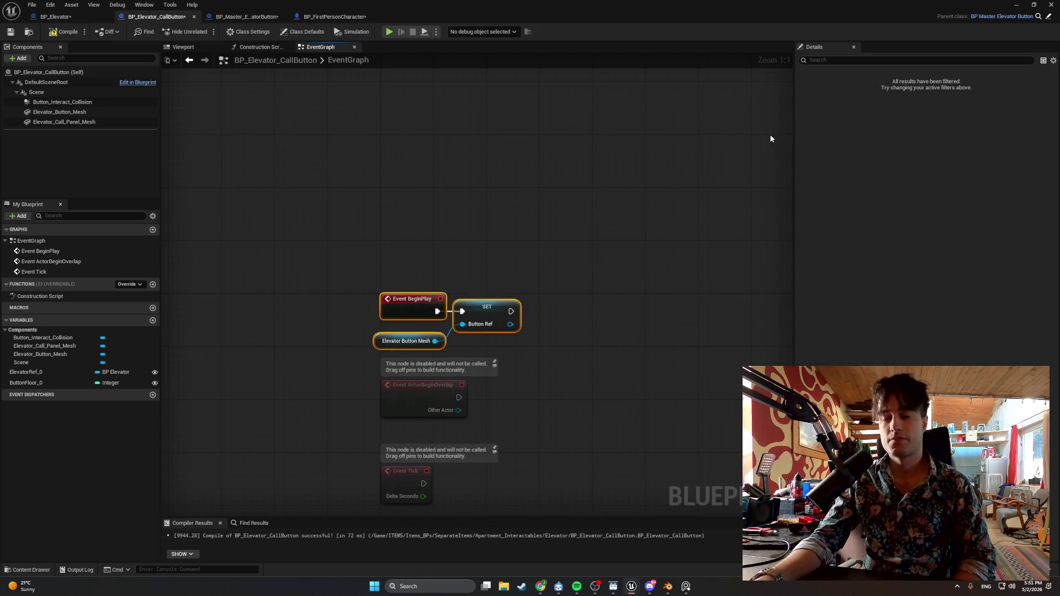
scroll(584, 385, down, 1)
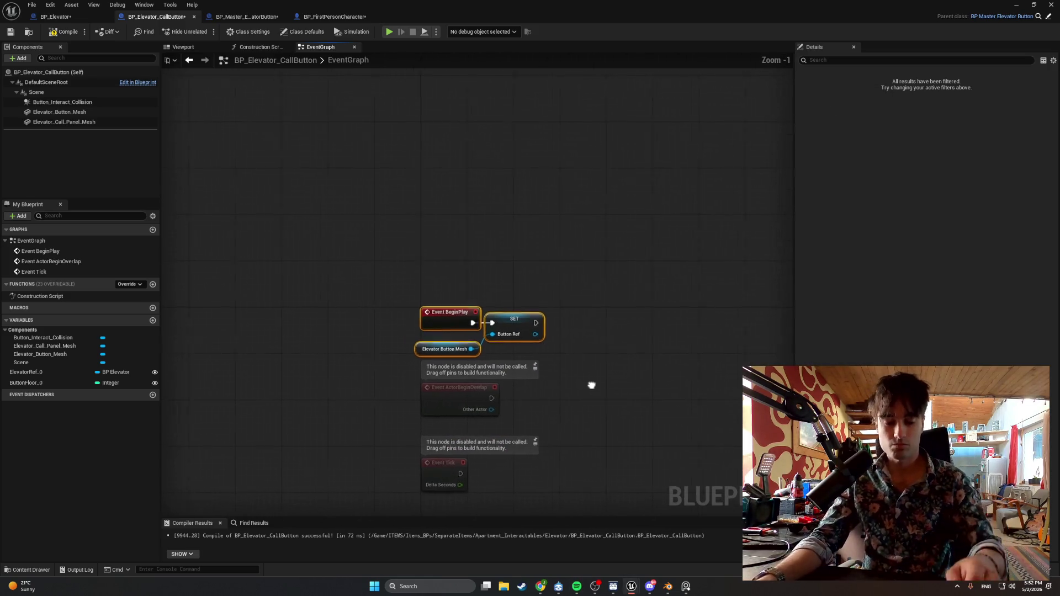
key(super+shift+s)
drag(568, 366, 411, 293)
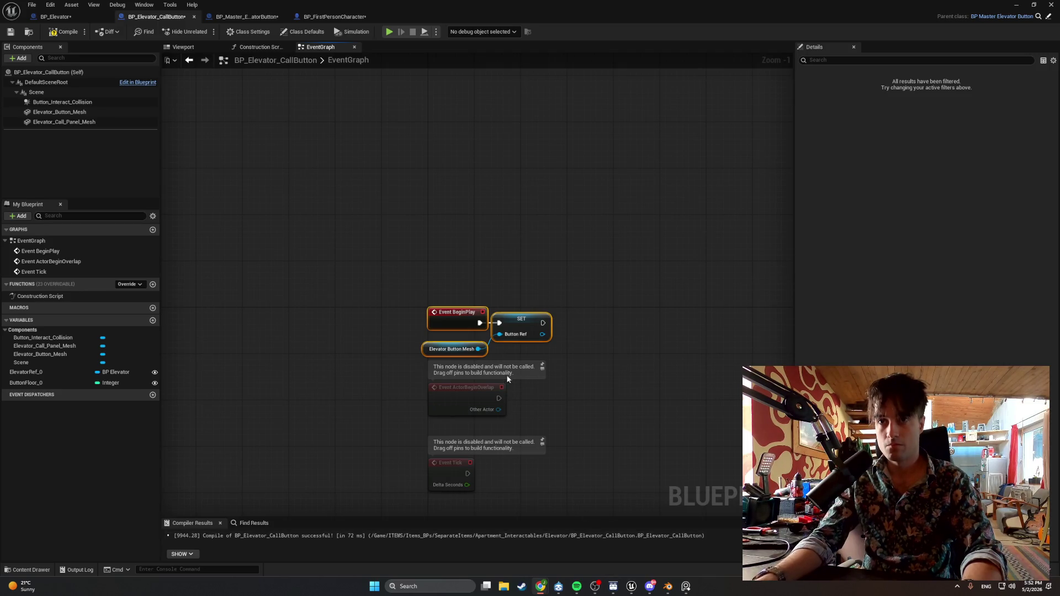
Pan the node graph left and select the SET Button Ref node.
click(539, 361)
drag(539, 361, 475, 352)
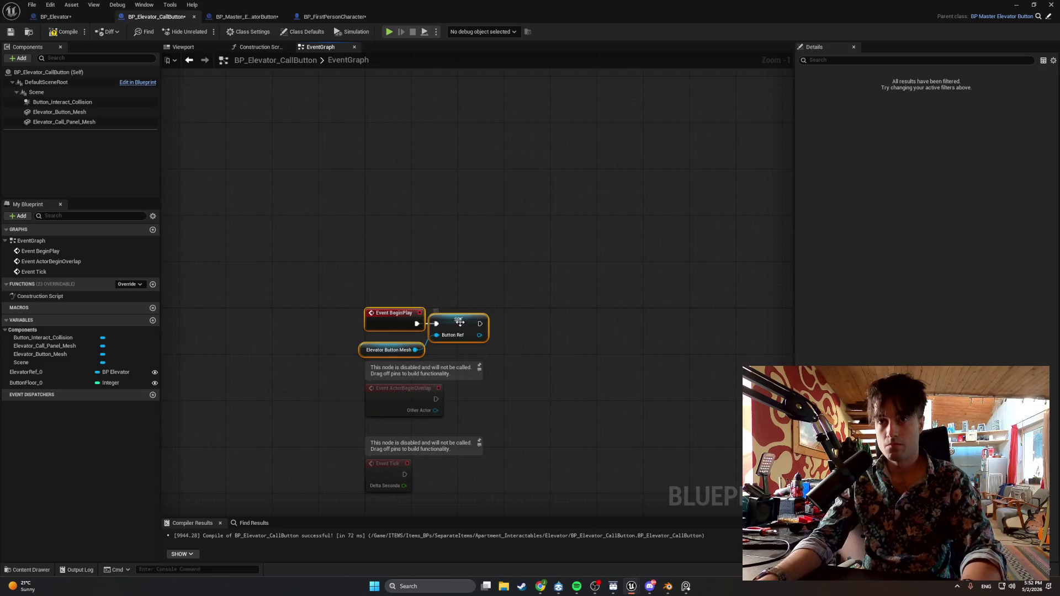
click(442, 335)
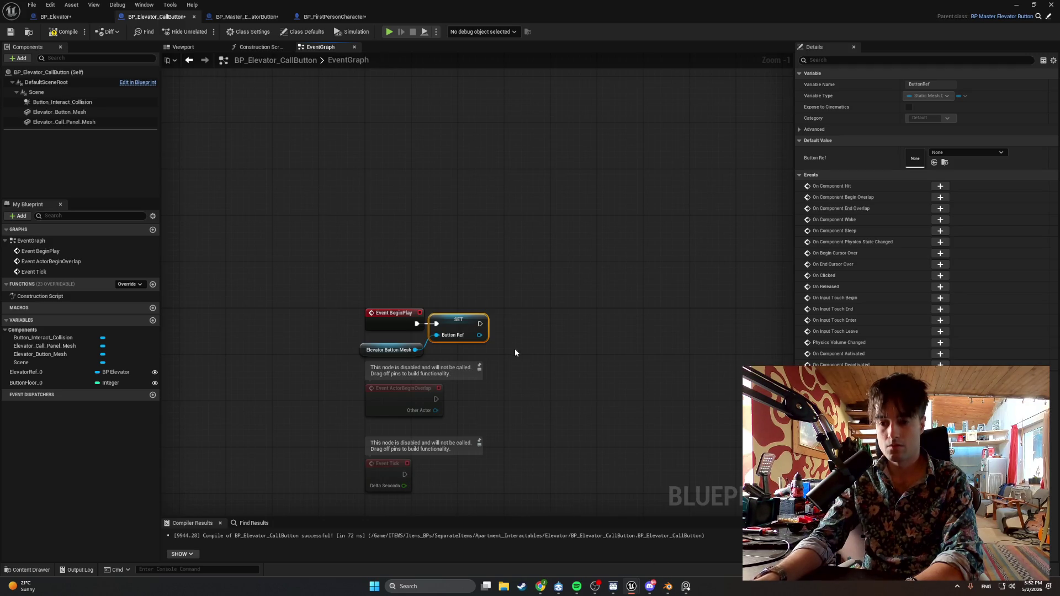
click(463, 318)
Delete the SET node and search 'set buttonmeshref' from the Elevator Button Mesh pin.
key(Delete)
drag(414, 350, 462, 338)
text(set but)
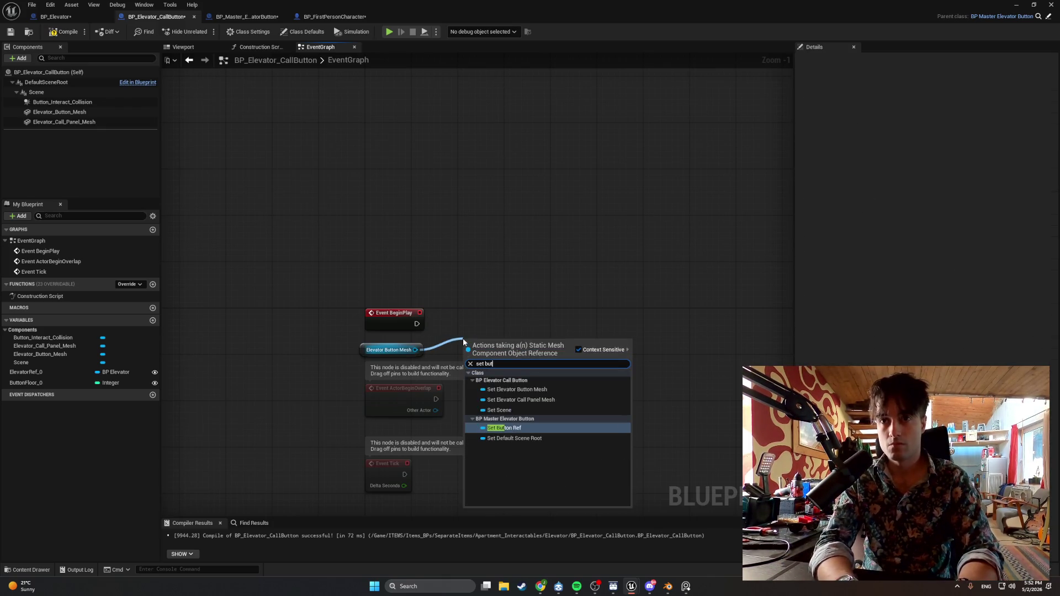
text(tonme)
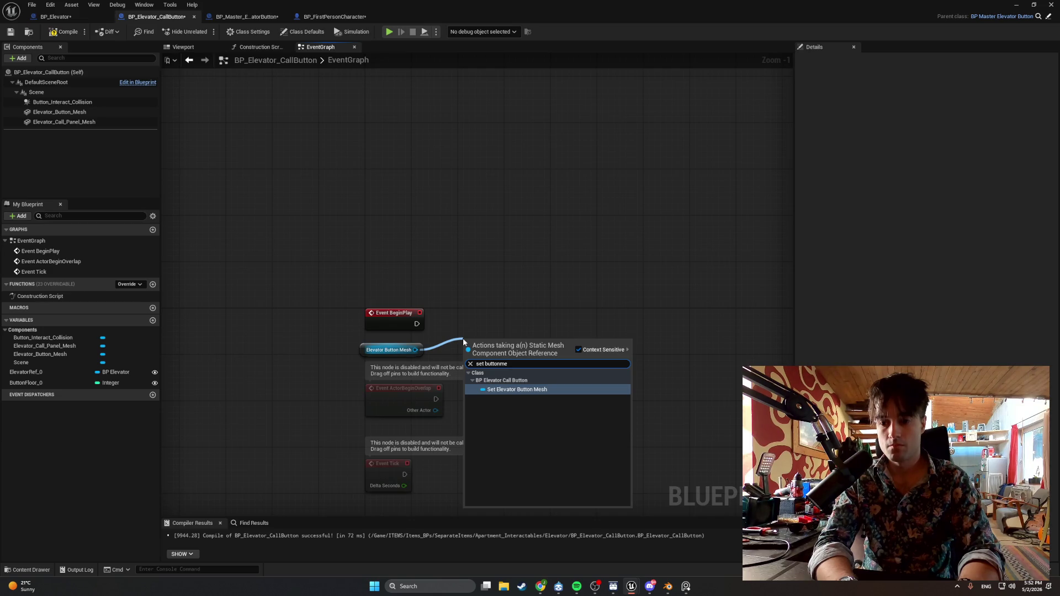
text(shred)
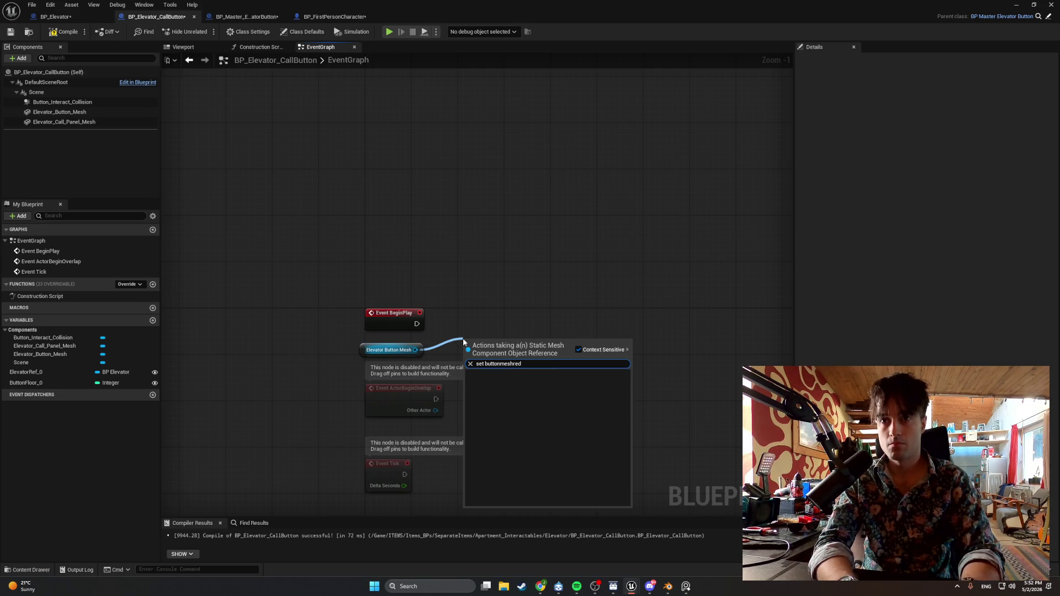
key(BackSpace)
text(f)
Snip the empty search results and bring up the full Blueprint action list.
key(super+shift+s)
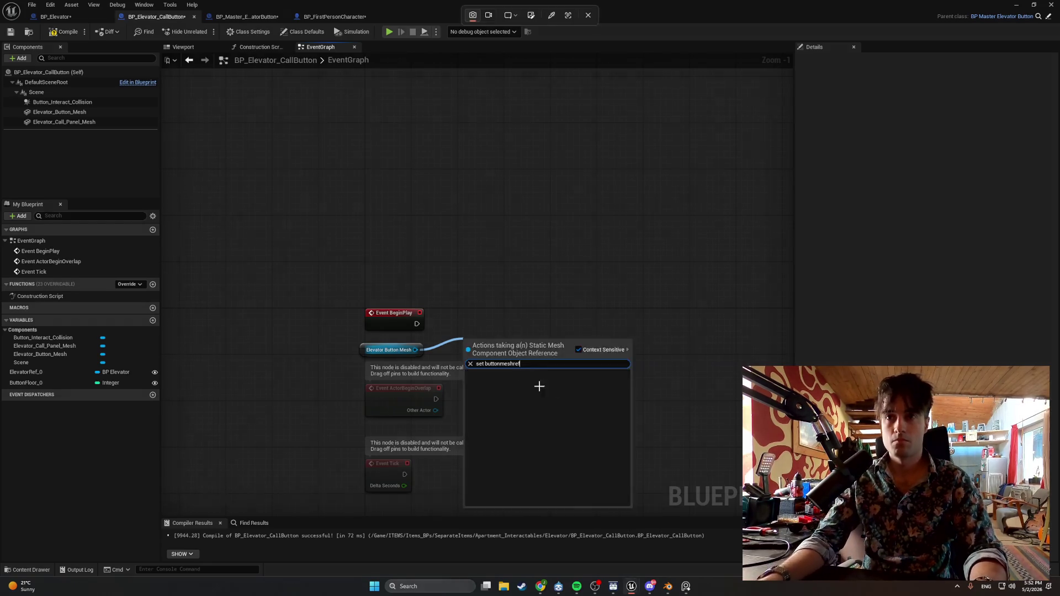
mouse_move(636, 512)
mouse_down()
mouse_move(409, 293)
mouse_move(338, 274)
mouse_up()
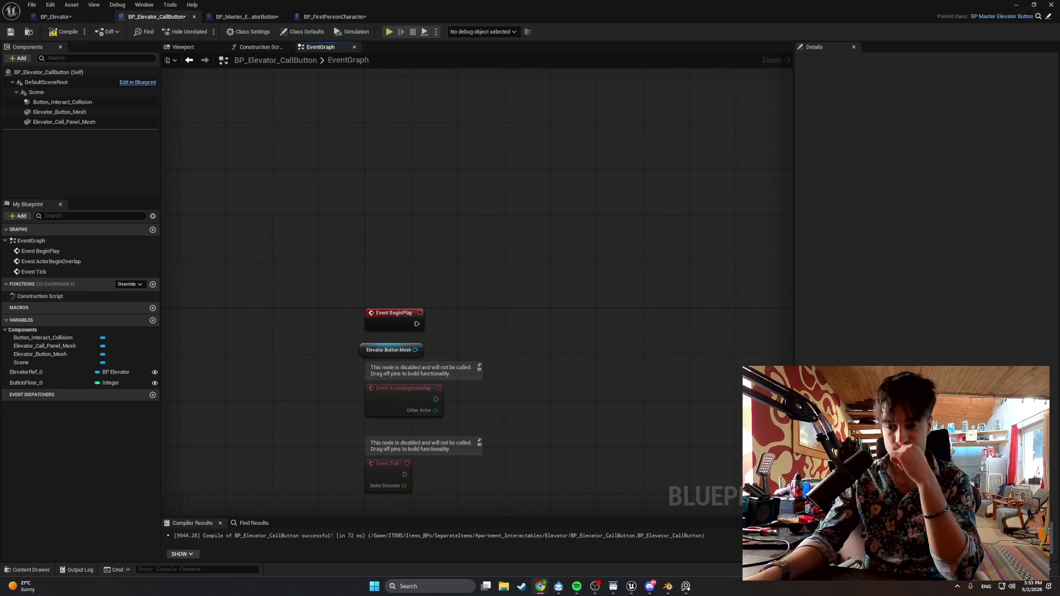
right_click(492, 330)
Search all actions for 'set buttonmeshref' and snip a screenshot of the results.
text(set buttonmeshref)
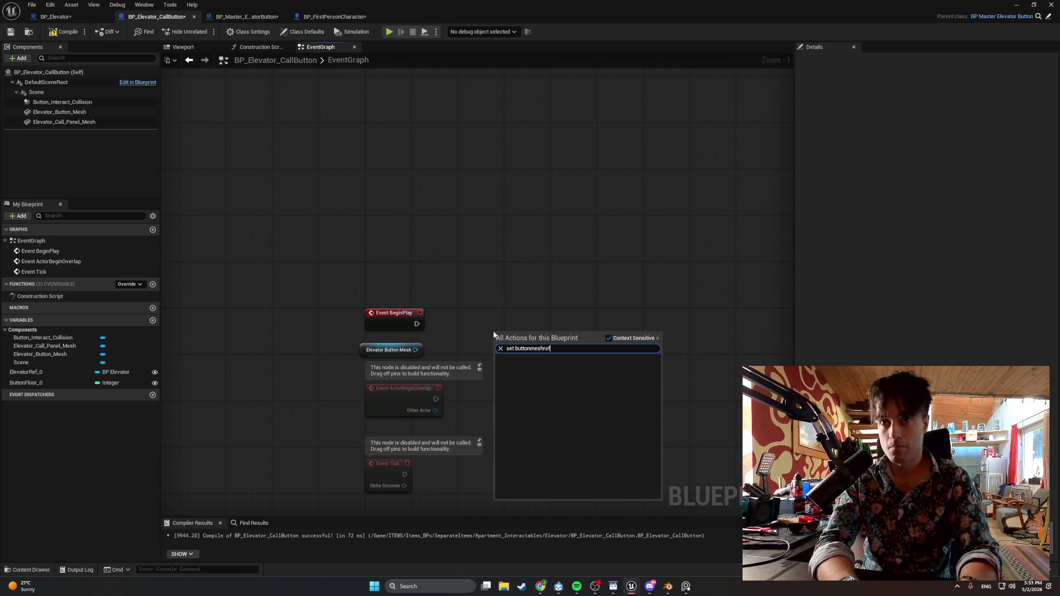
key(super+shift+s)
mouse_move(669, 508)
mouse_down()
mouse_move(424, 290)
mouse_move(310, 251)
mouse_up()
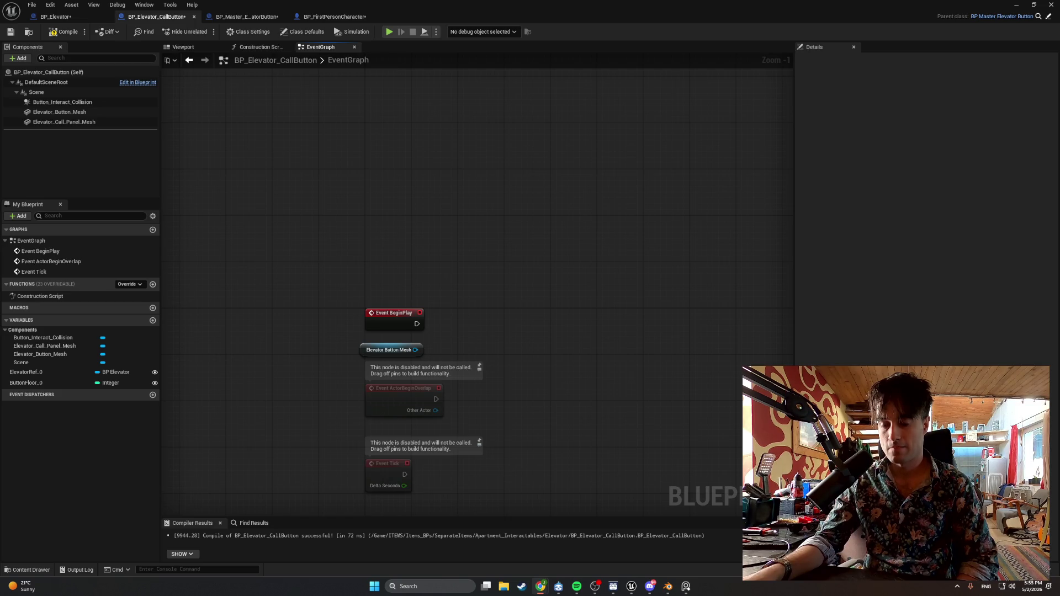
Delete the Elevator Button Mesh node and switch to the BP_Master_ElevatorButton graph.
click(360, 350)
key(Delete)
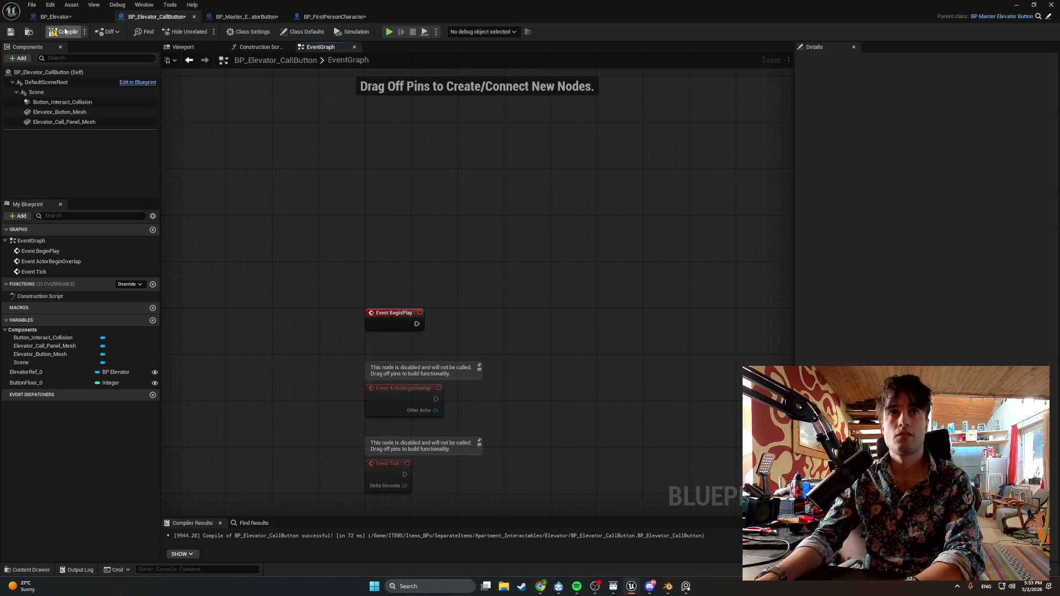
click(243, 16)
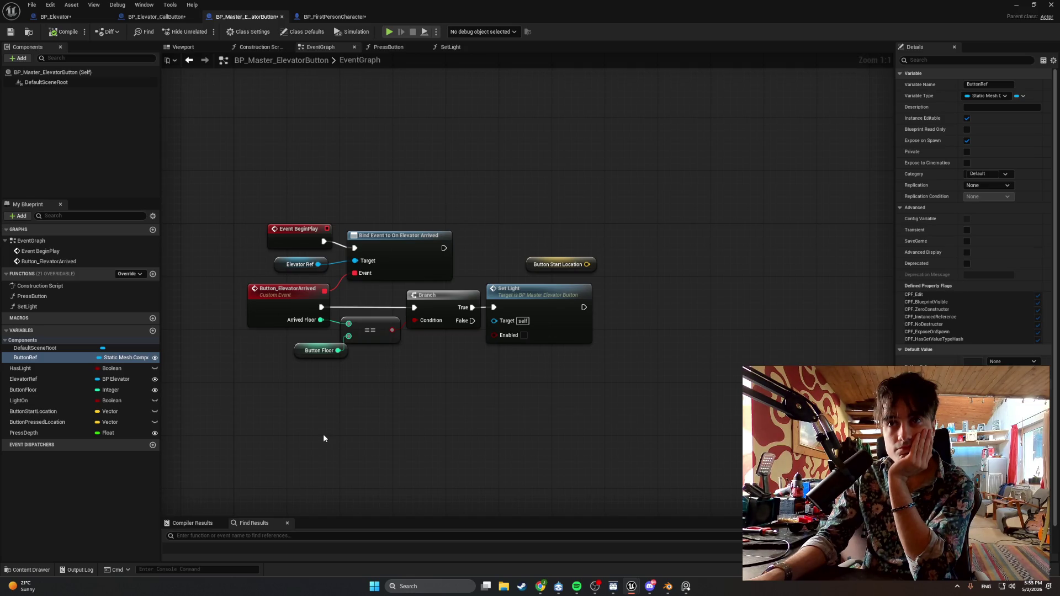
Snip a screenshot of the master graph, then rename the ButtonRef variable to ButtonMeshRef.
right_click(323, 433)
click(236, 459)
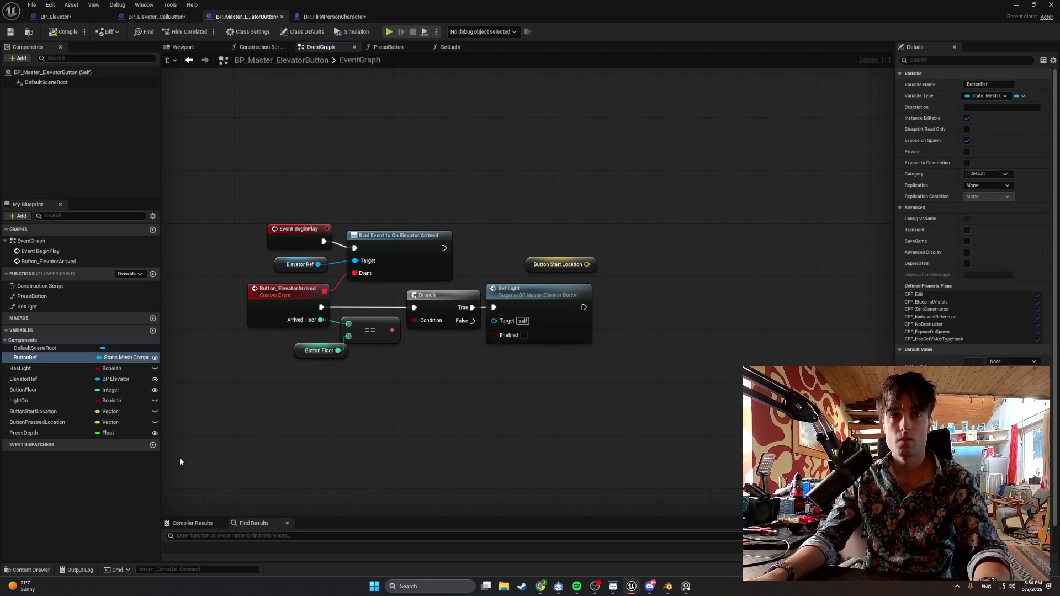
key(shift+super+s)
drag(346, 493, 1, 1)
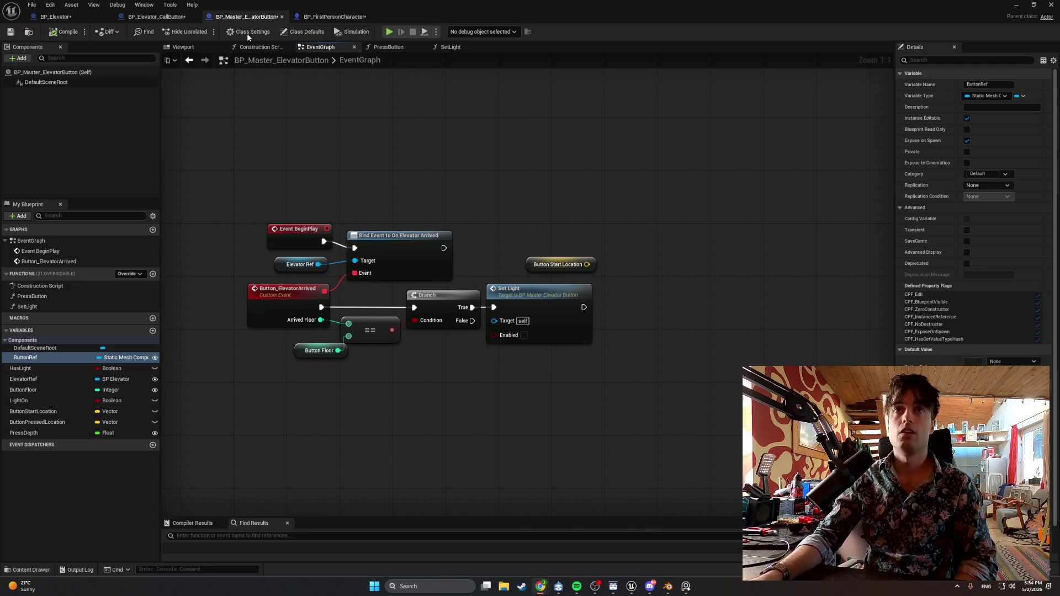
double_click(77, 359)
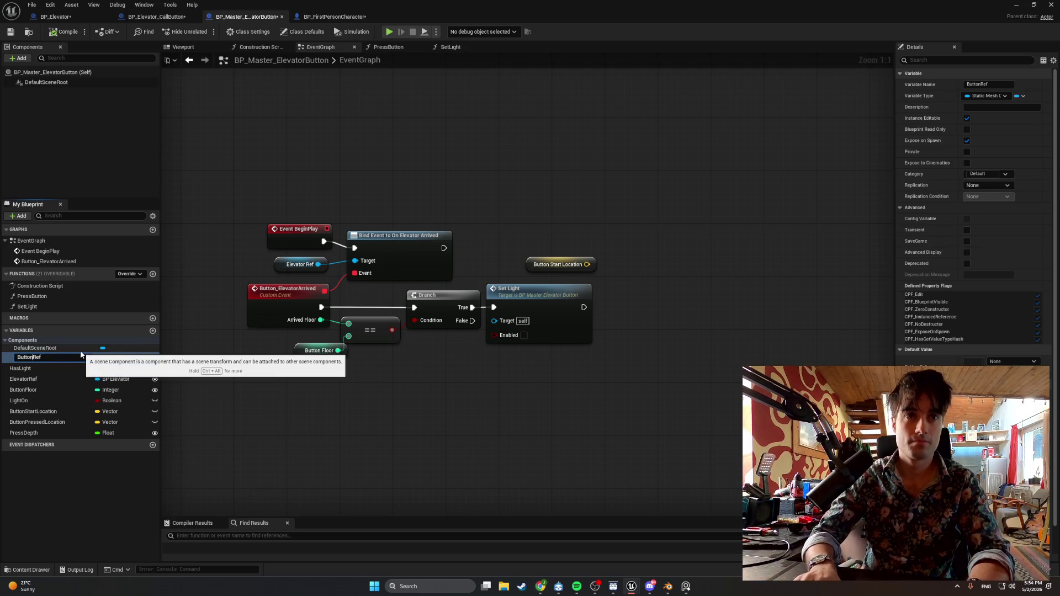
text(Mesh)
key(Return)
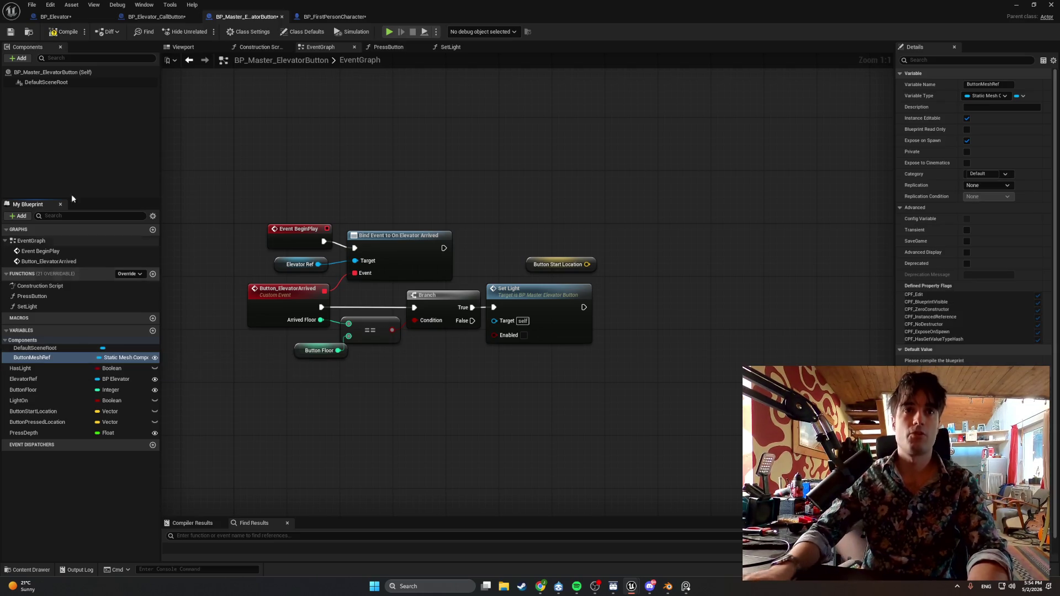
Look through the open Blueprint tabs and return to BP_Elevator_CallButton's EventGraph.
click(156, 17)
click(67, 14)
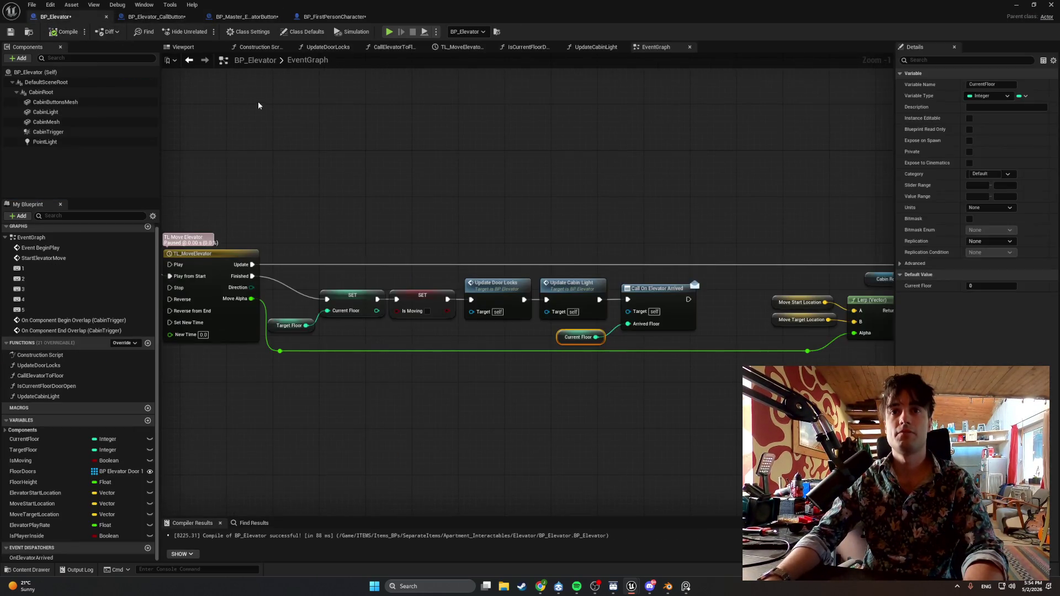
click(334, 17)
click(156, 16)
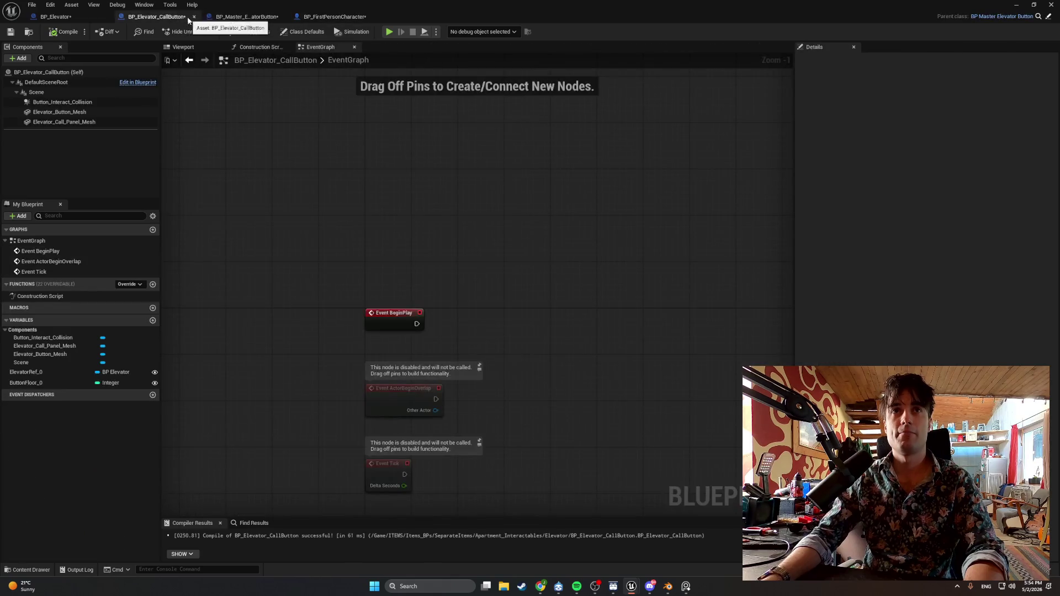
click(246, 16)
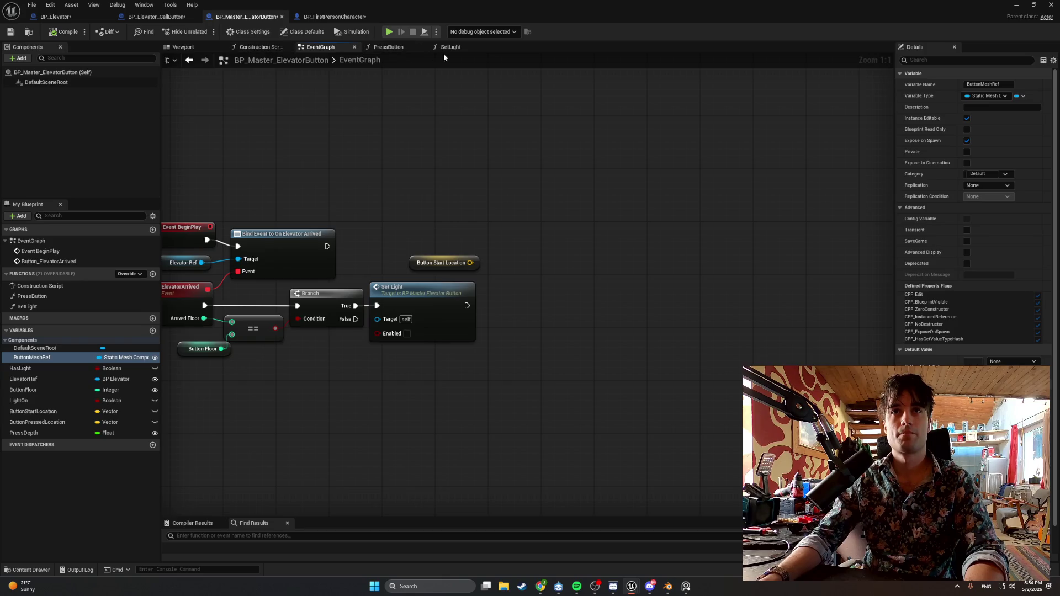
drag(335, 110, 373, 114)
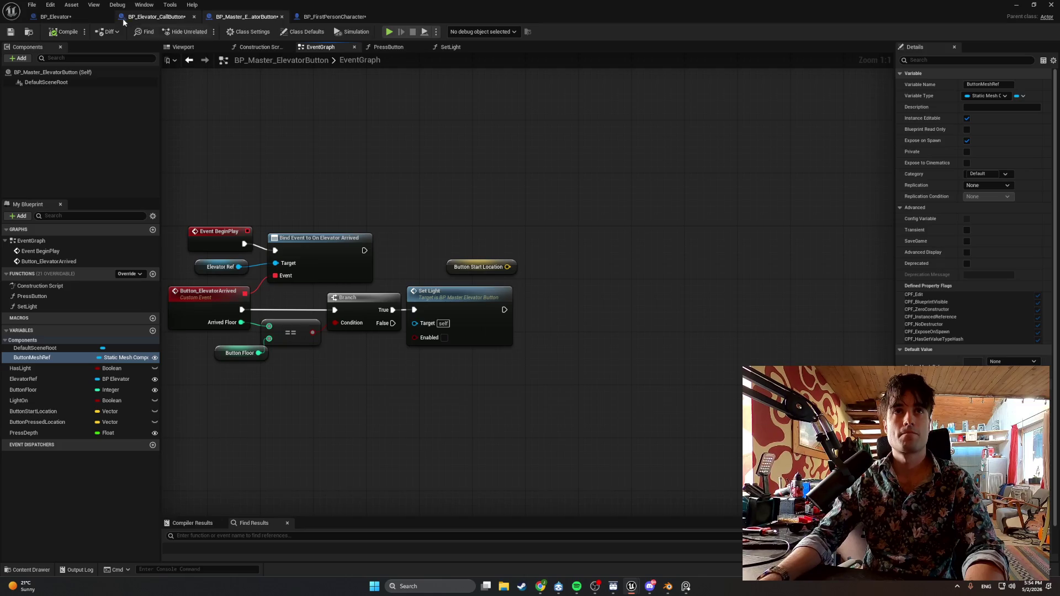
click(158, 17)
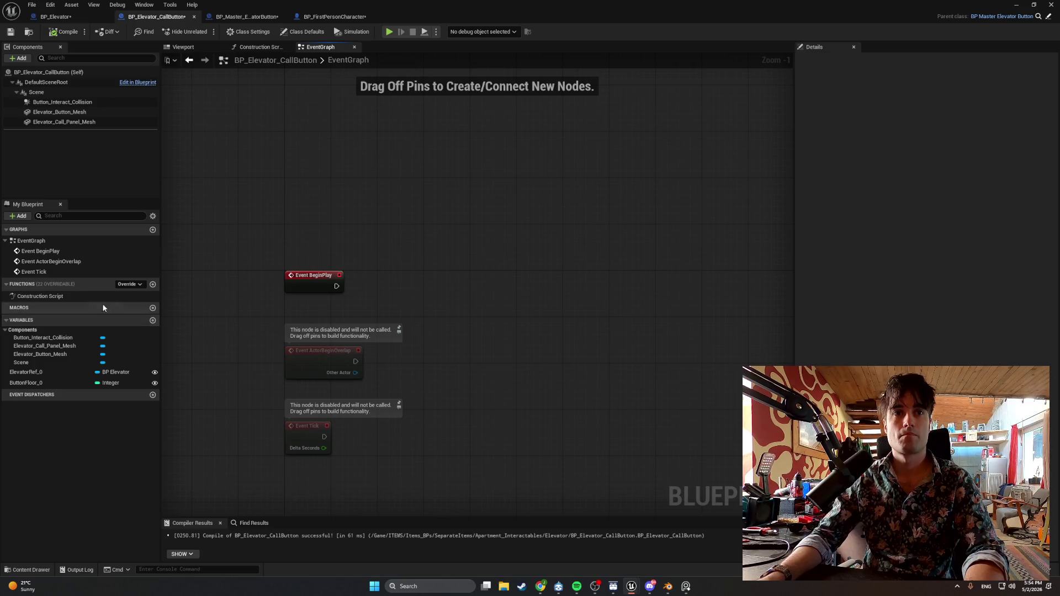
Drop an Elevator Button Mesh getter into the graph, then add and undo a Set Static Mesh node.
click(81, 112)
mouse_move(82, 112)
mouse_down()
mouse_move(331, 307)
mouse_move(364, 309)
mouse_move(410, 289)
mouse_up()
text(set)
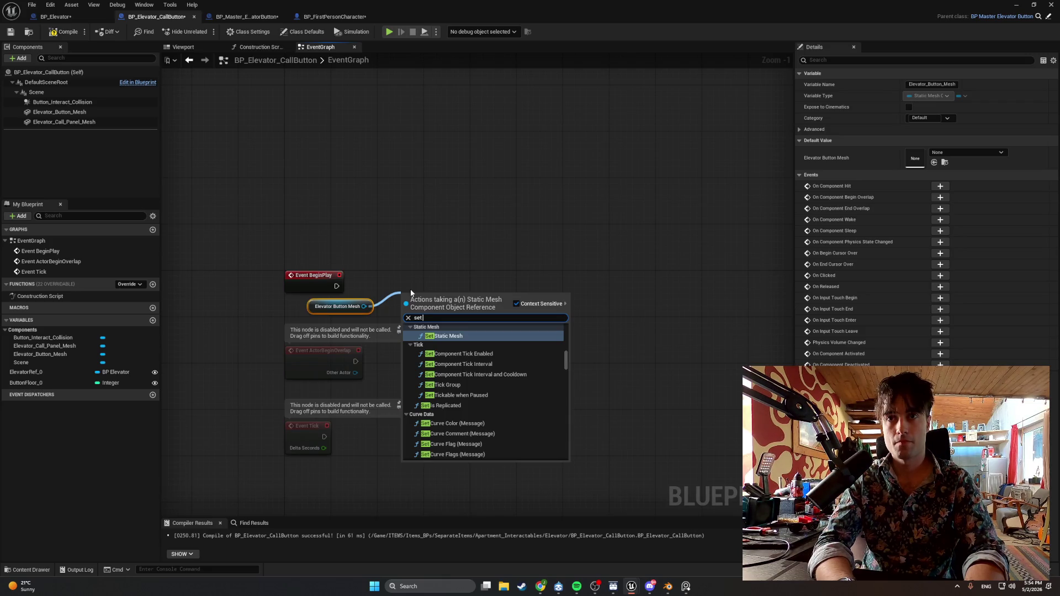
key(Return)
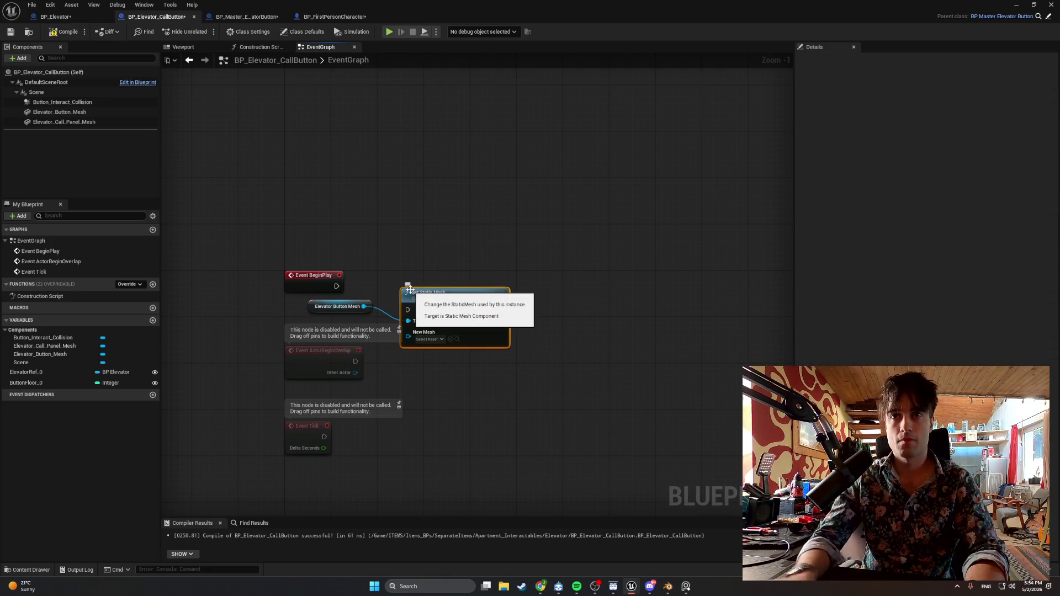
key(ctrl+z)
Search 'set static mesh re' from the getter, add a Set Static Mesh node, then undo it.
drag(363, 306, 409, 291)
text(set static mesh)
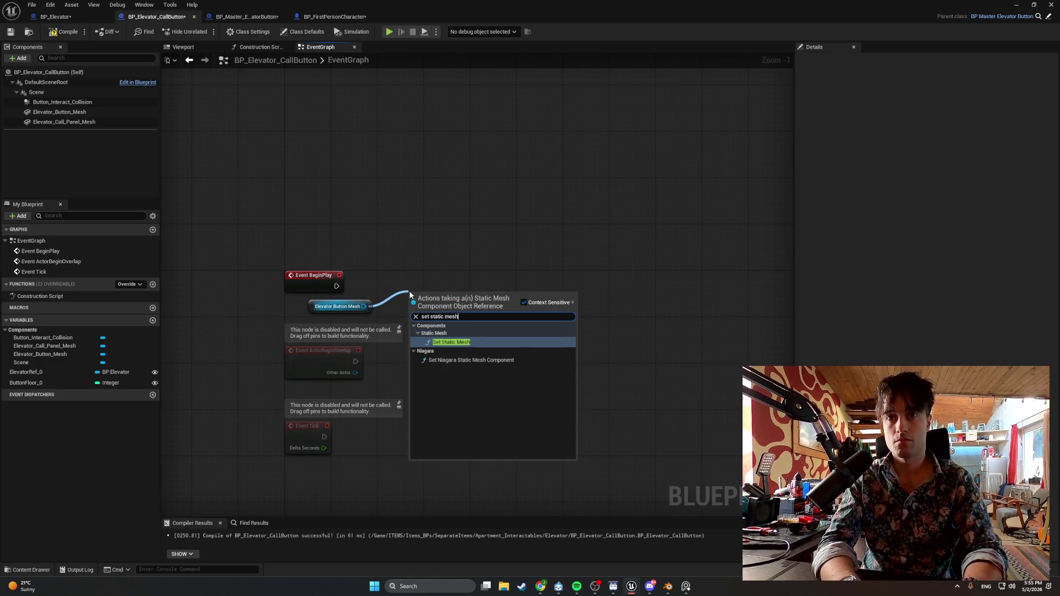
text( re)
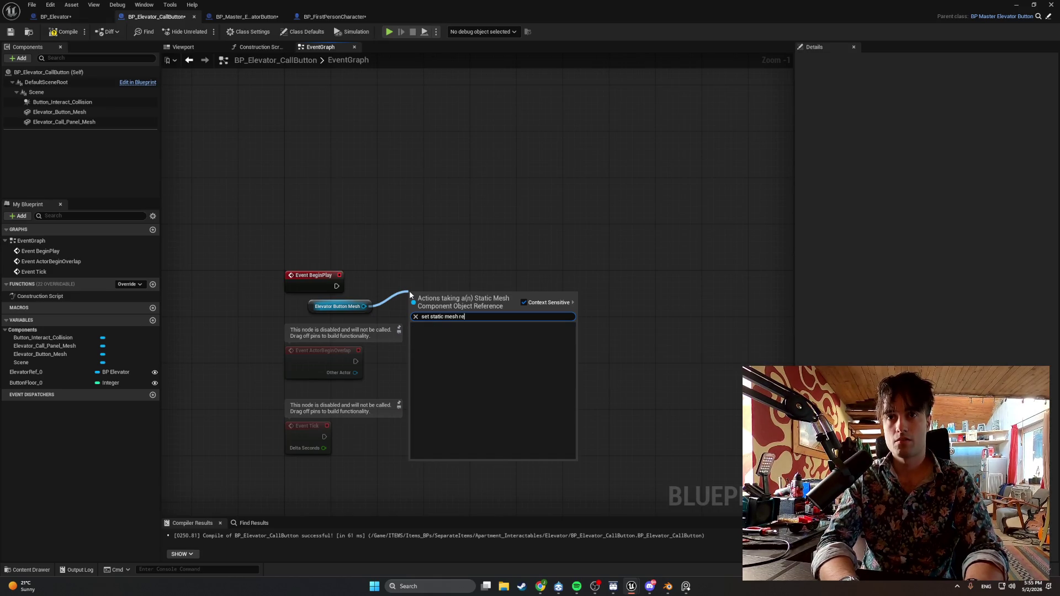
right_click(418, 286)
text(set s)
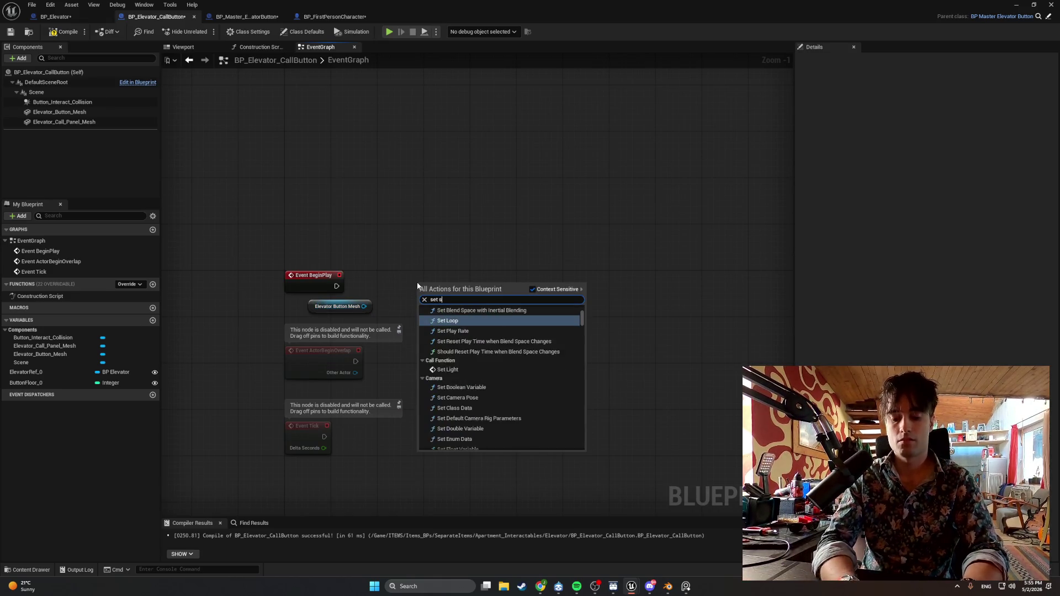
text(tatic mesh re)
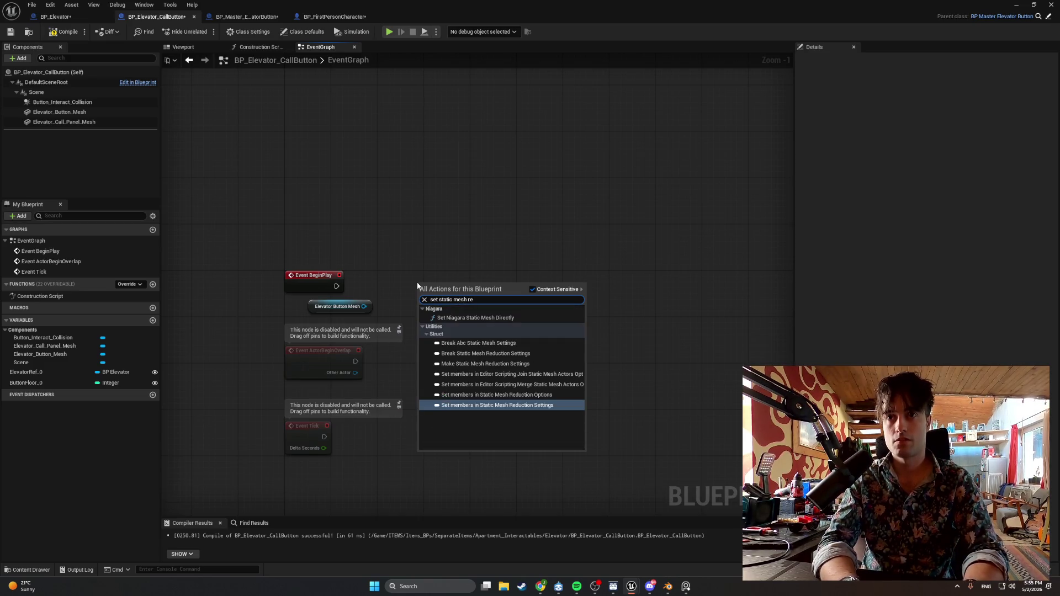
key(BackSpace)
key(BackSpace)
key(BackSpace)
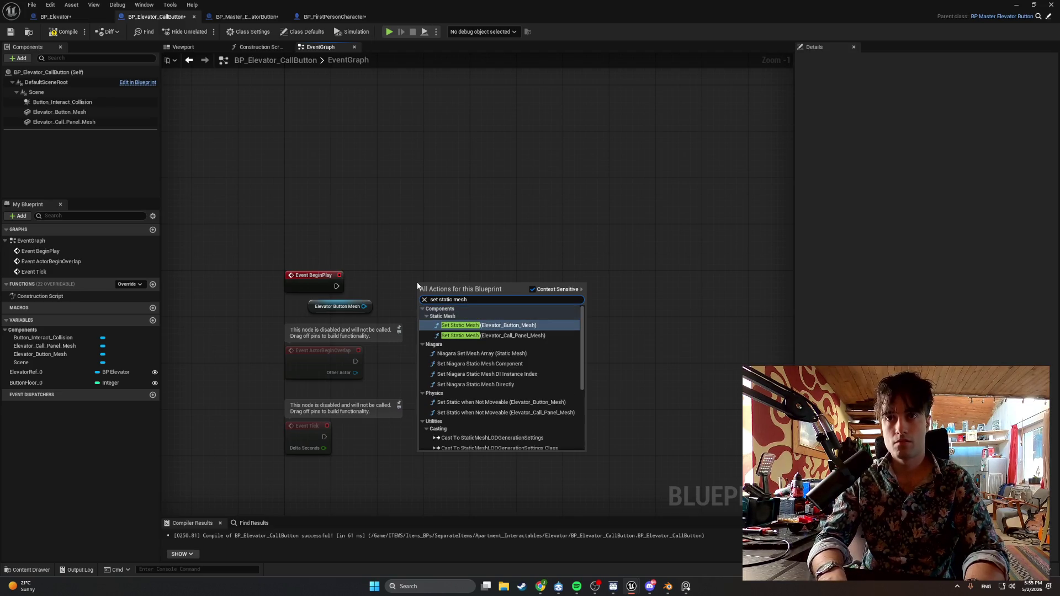
key(Return)
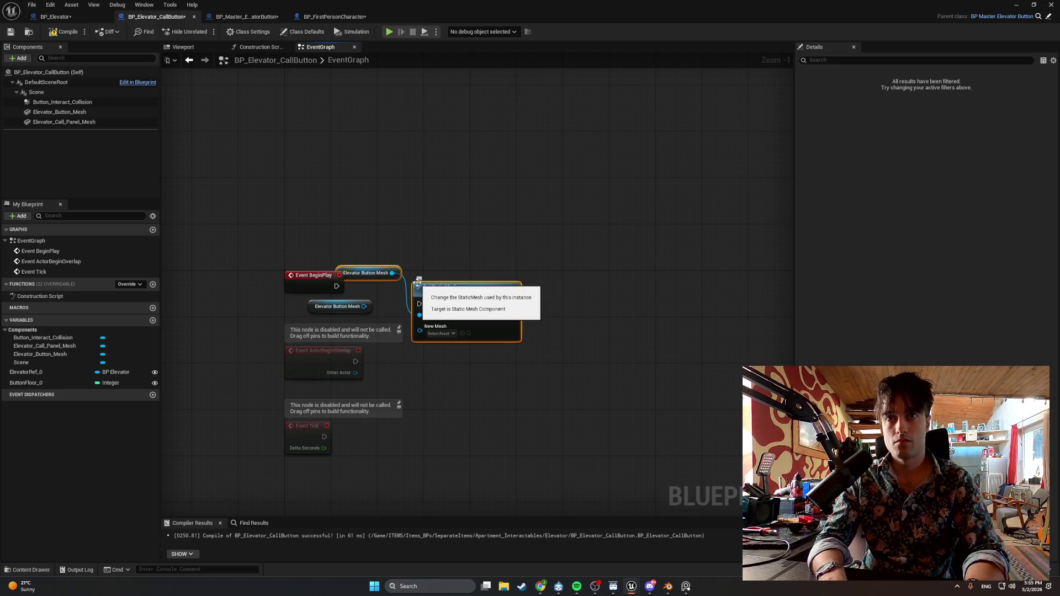
key(ctrl+z)
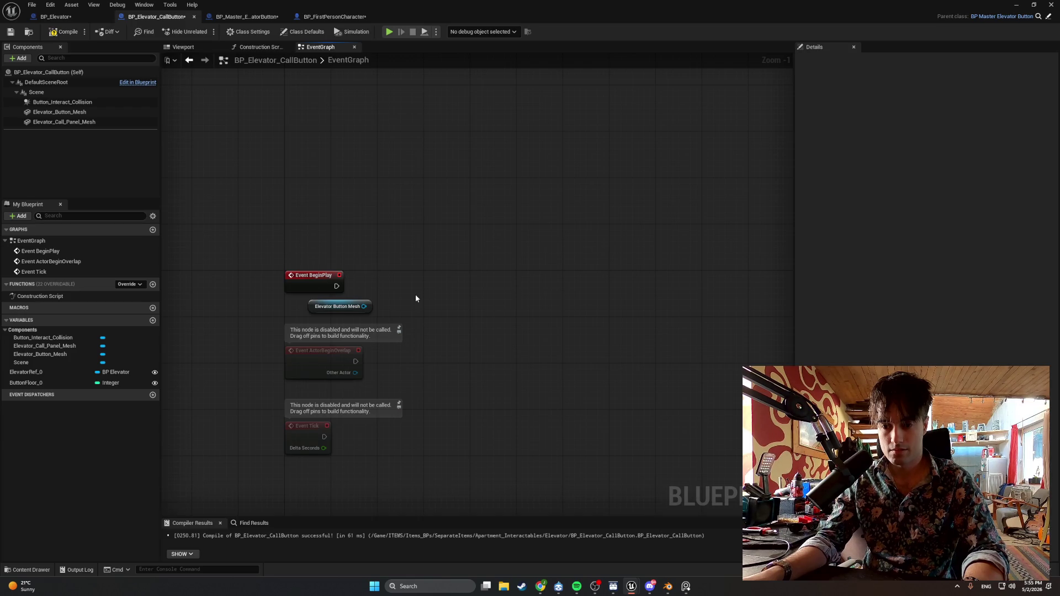
Add a SET Button Mesh Ref node via 'Set ButtonMesh', wire Event BeginPlay into it and tidy the nodes.
right_click(415, 298)
text(Set Button)
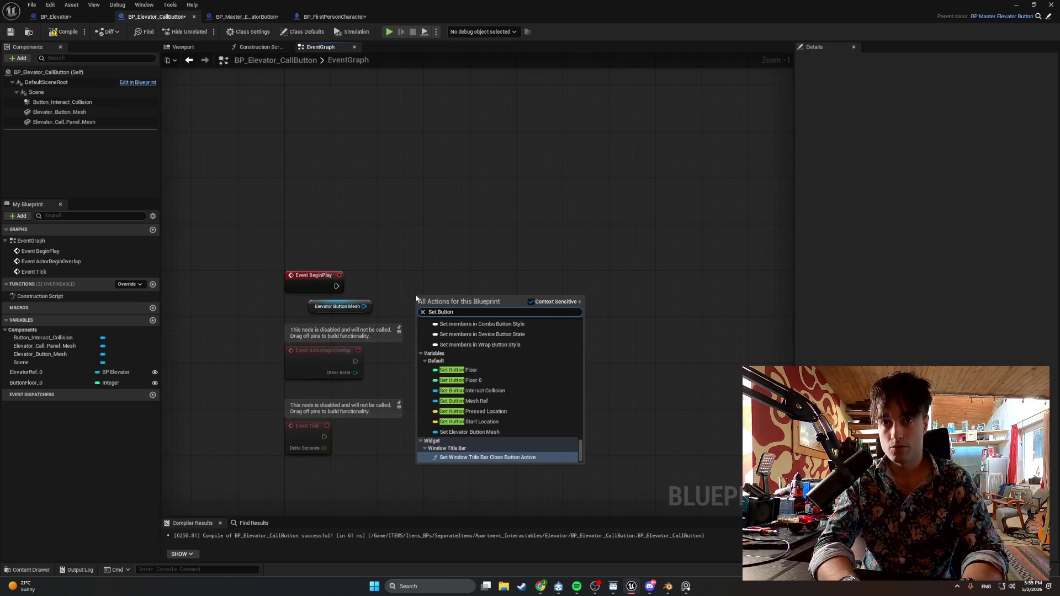
text(Mesh)
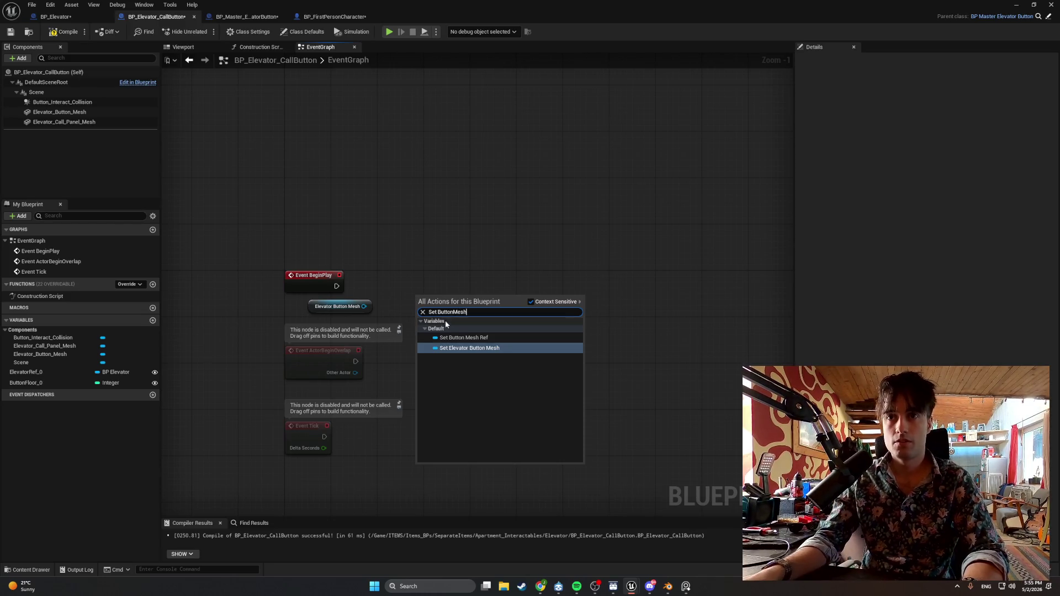
click(458, 335)
drag(448, 301, 436, 283)
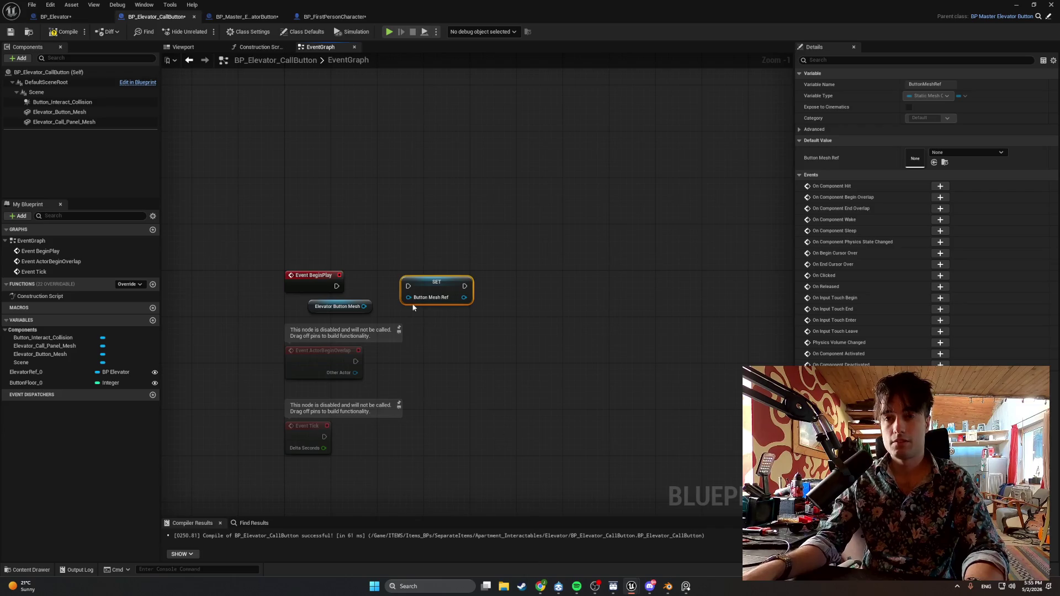
mouse_move(336, 286)
mouse_down()
mouse_move(408, 286)
mouse_move(410, 300)
mouse_move(400, 284)
mouse_move(297, 320)
mouse_up()
key(ctrl+a)
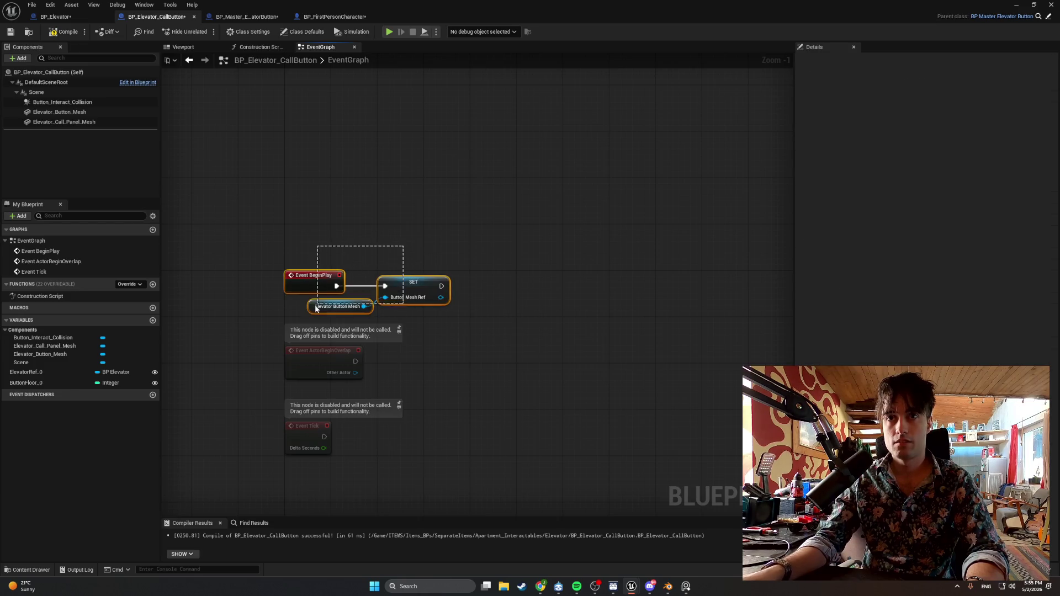
drag(389, 285, 354, 292)
click(423, 318)
Snip the BeginPlay nodes, then play Brigitte from Spotify's recommendations and minimize Spotify.
key(super+shift+s)
drag(419, 318, 270, 264)
click(576, 586)
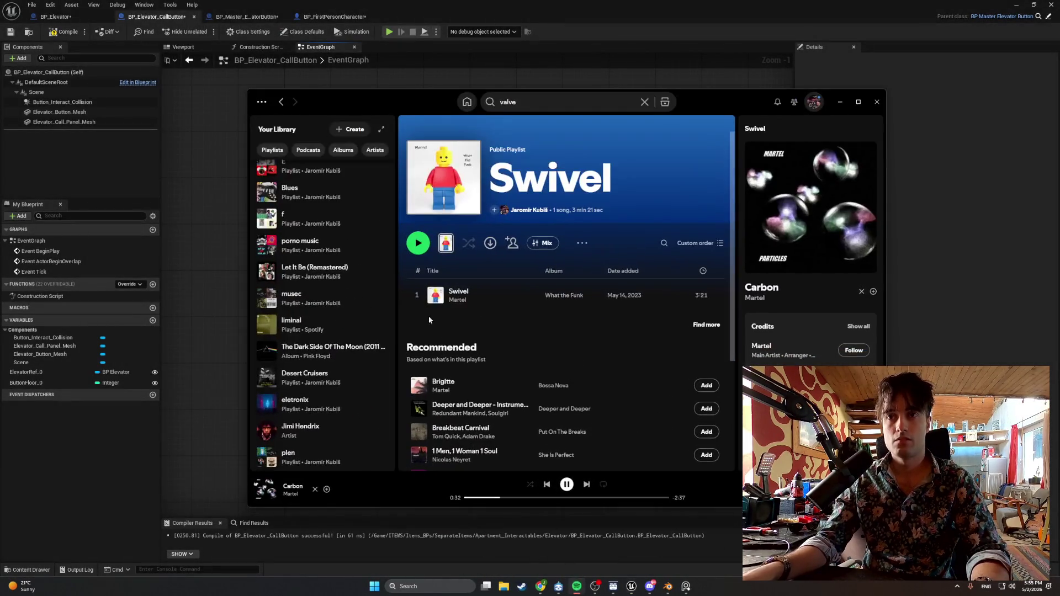
scroll(419, 379, down, 3)
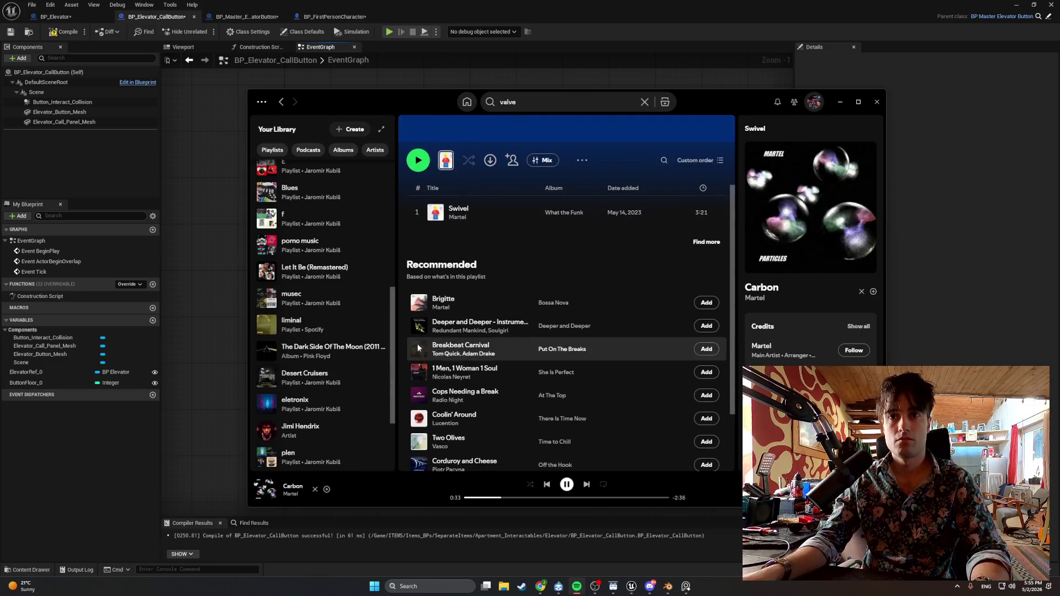
click(420, 303)
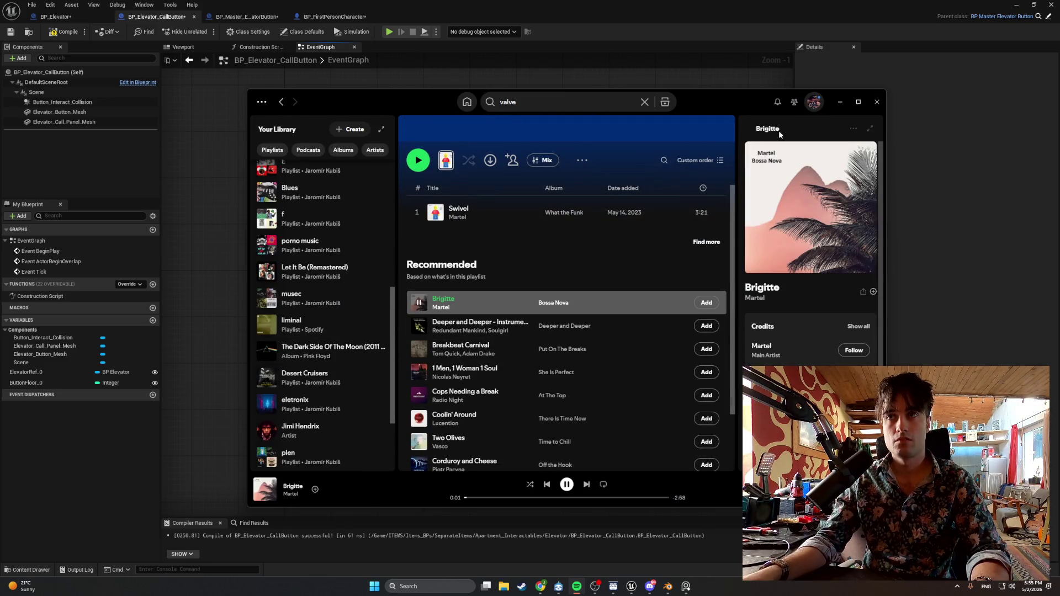
click(840, 102)
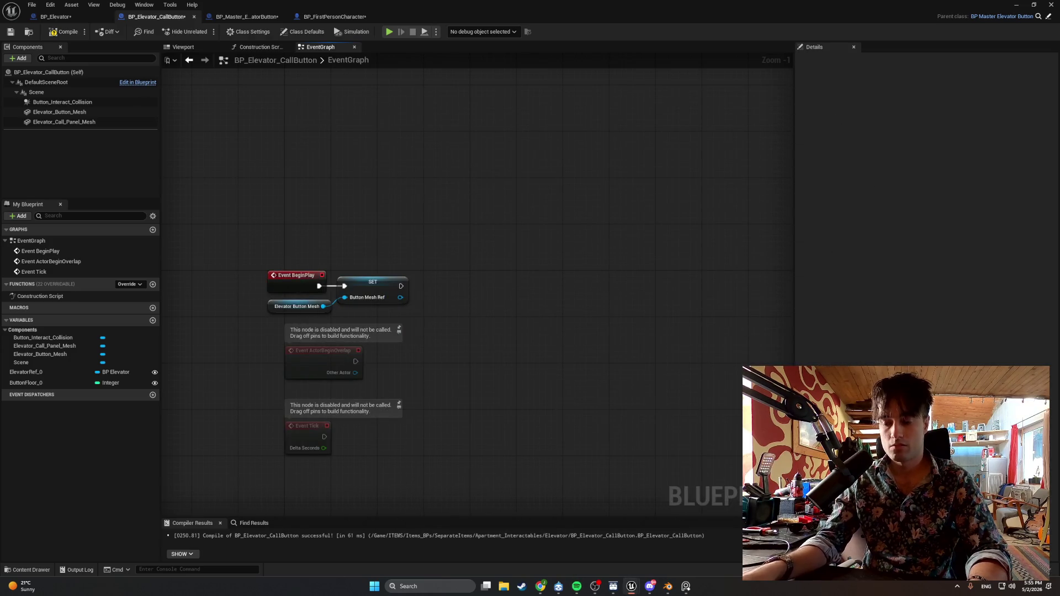